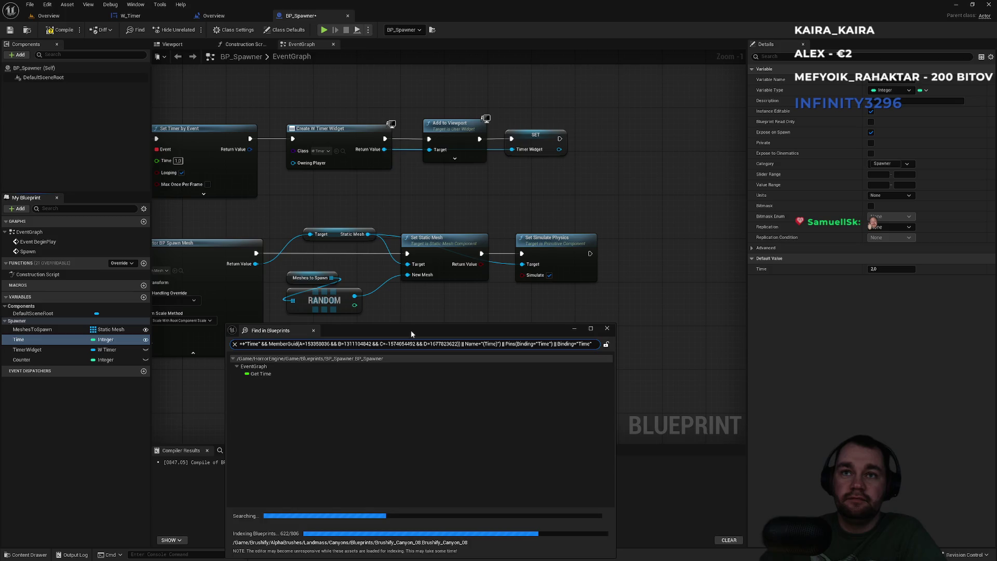
Dismiss the 'Search incomplete' warning and close the Find in Blueprints results for Time
drag(413, 333, 418, 330)
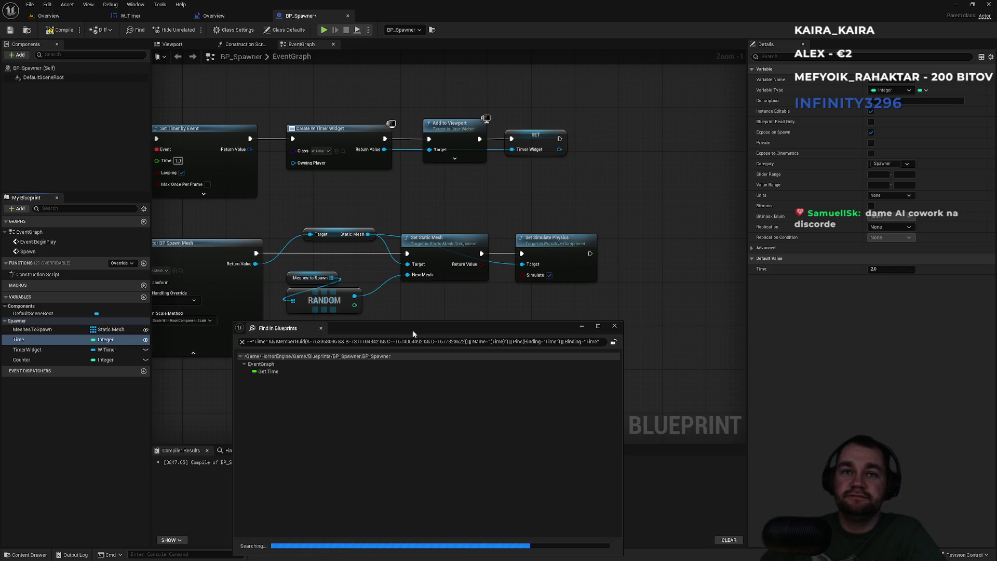
drag(413, 331, 408, 314)
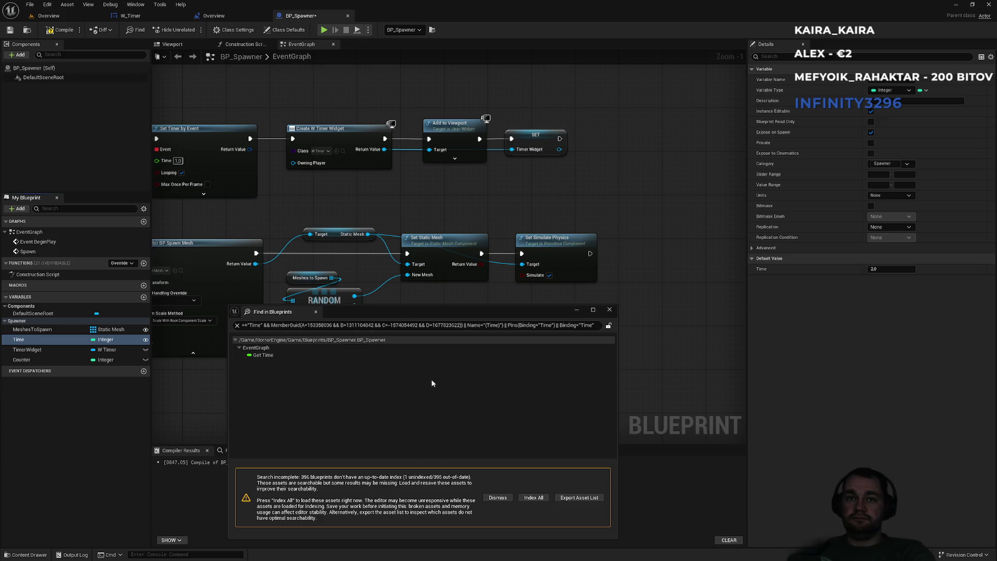
click(499, 498)
click(610, 309)
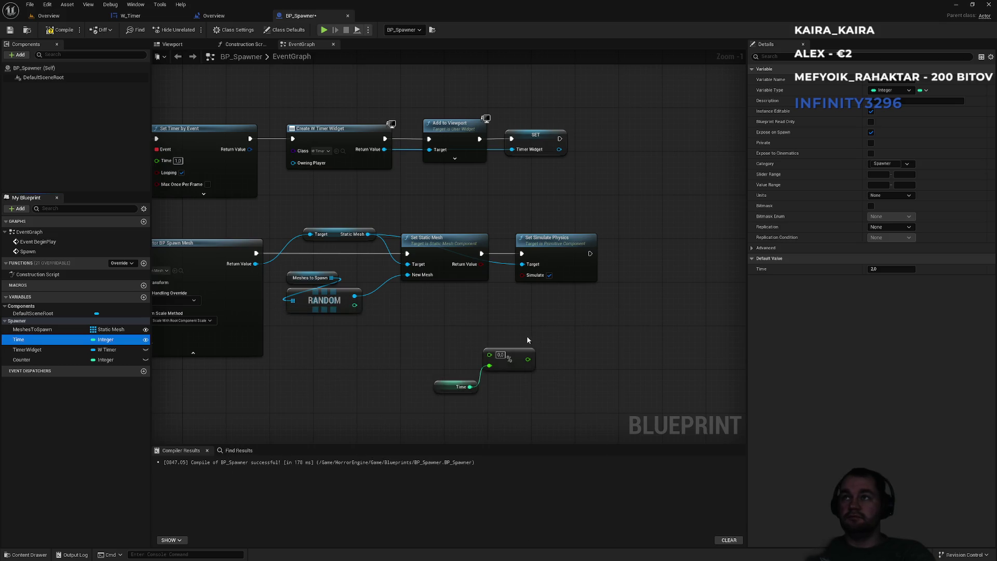
Wire Meshes to Spawn into RANDOM, move the Time node beside the widget nodes, and recompile
drag(282, 298, 292, 300)
click(59, 31)
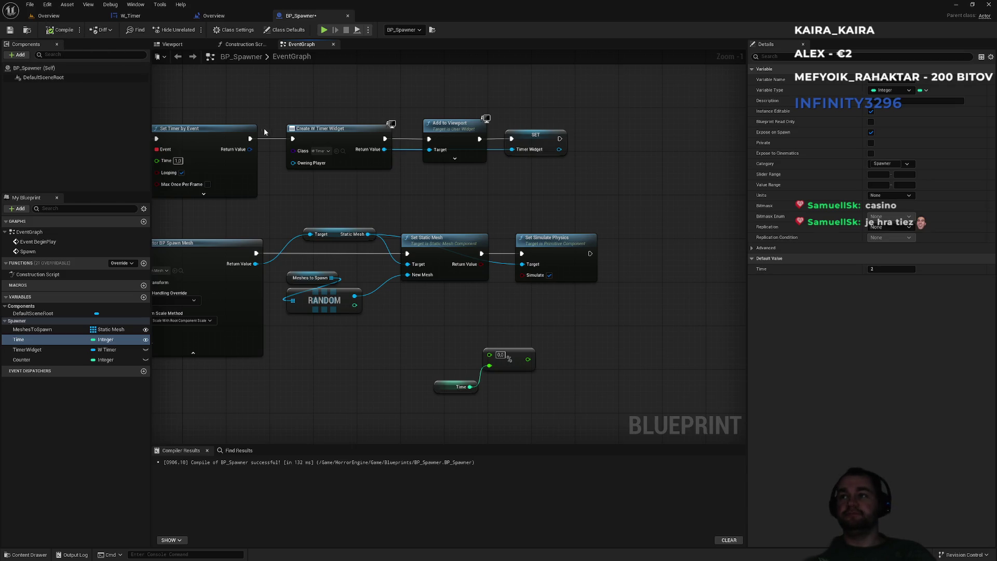
drag(357, 373, 431, 377)
click(591, 361)
scroll(547, 359, up, 1)
mouse_move(538, 354)
mouse_down()
mouse_move(645, 358)
mouse_move(582, 347)
mouse_up()
scroll(645, 358, down, 2)
mouse_move(573, 382)
mouse_down()
mouse_move(683, 184)
mouse_move(669, 143)
mouse_move(540, 192)
mouse_up()
scroll(669, 144, up, 2)
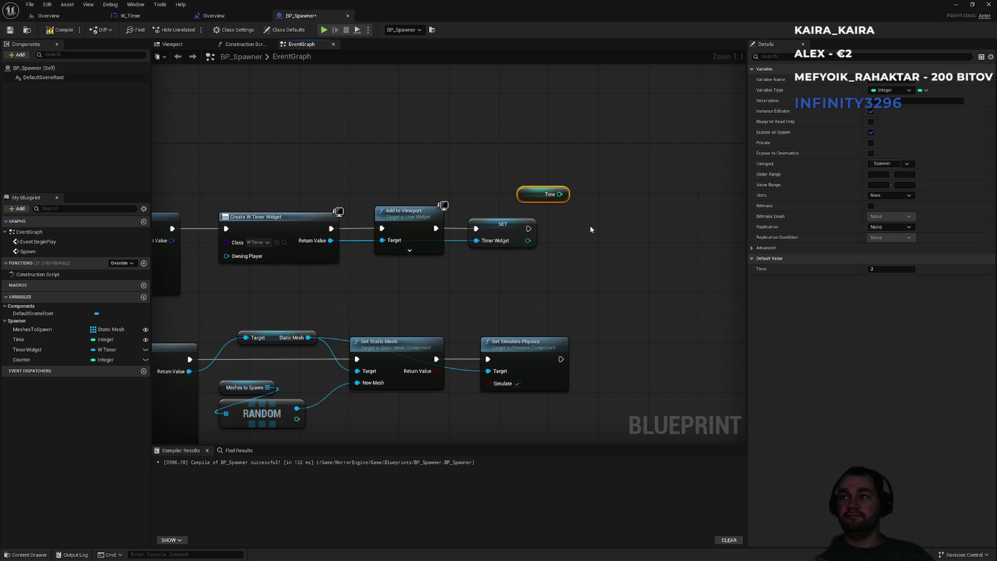
click(60, 29)
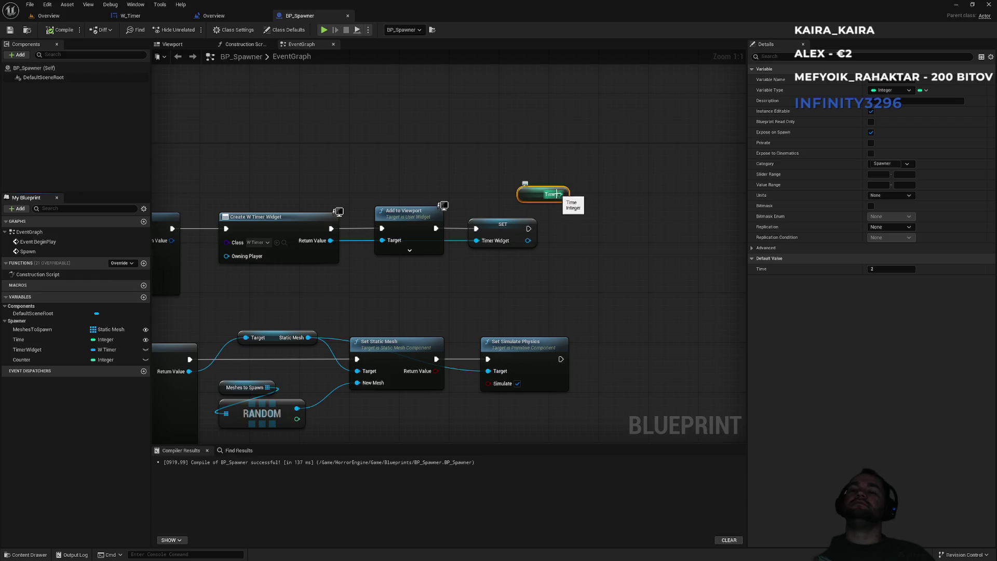
Add a modulo node computing Counter % Time, with Time in the second input
mouse_move(534, 194)
mouse_down()
mouse_move(467, 290)
mouse_move(398, 349)
mouse_move(454, 327)
mouse_move(465, 311)
mouse_up()
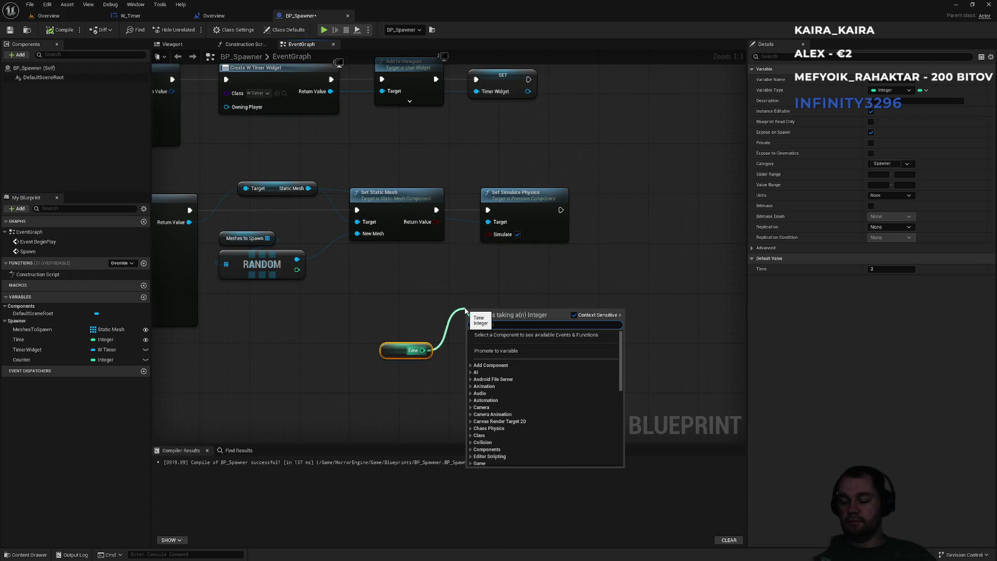
text(%)
key(Return)
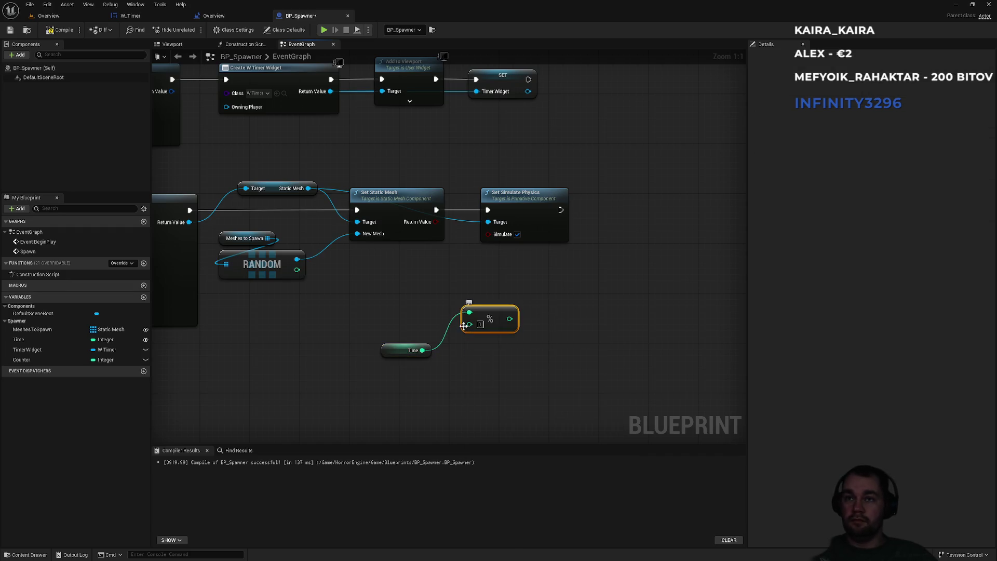
mouse_move(469, 312)
mouse_down()
mouse_move(455, 331)
mouse_move(470, 327)
mouse_up()
mouse_move(22, 359)
mouse_down()
mouse_move(390, 316)
mouse_move(424, 301)
mouse_move(469, 312)
mouse_up()
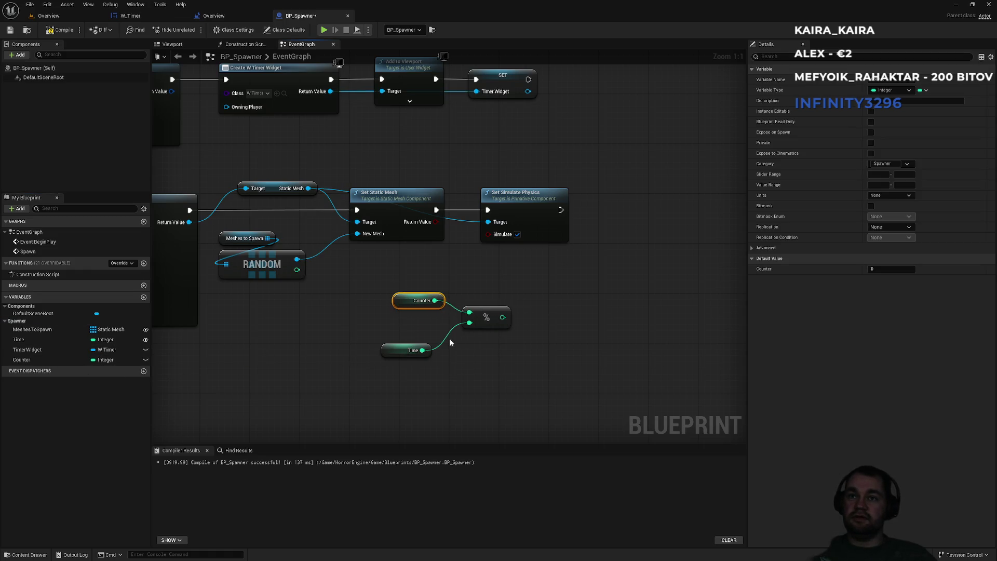
drag(402, 301, 393, 309)
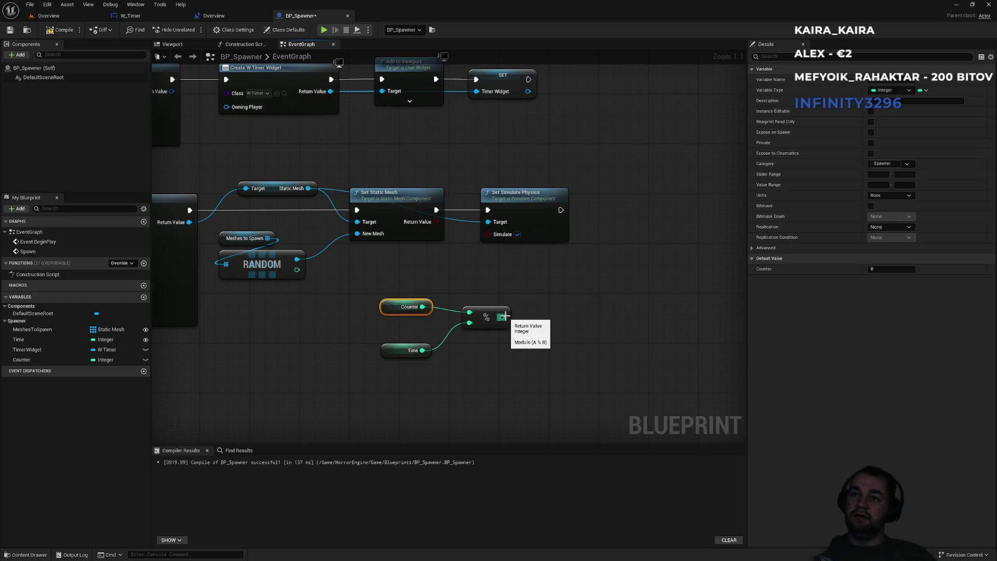
Compare the modulo result with an == node and drive a new Branch from it
drag(502, 317, 551, 306)
text(==)
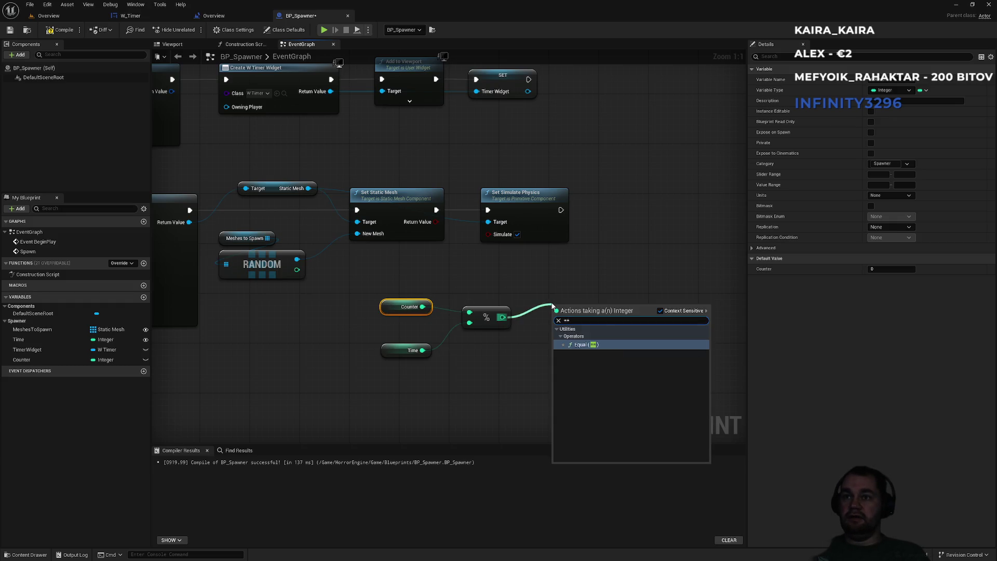
key(Return)
drag(604, 313, 635, 287)
key(Return)
scroll(591, 295, down, 3)
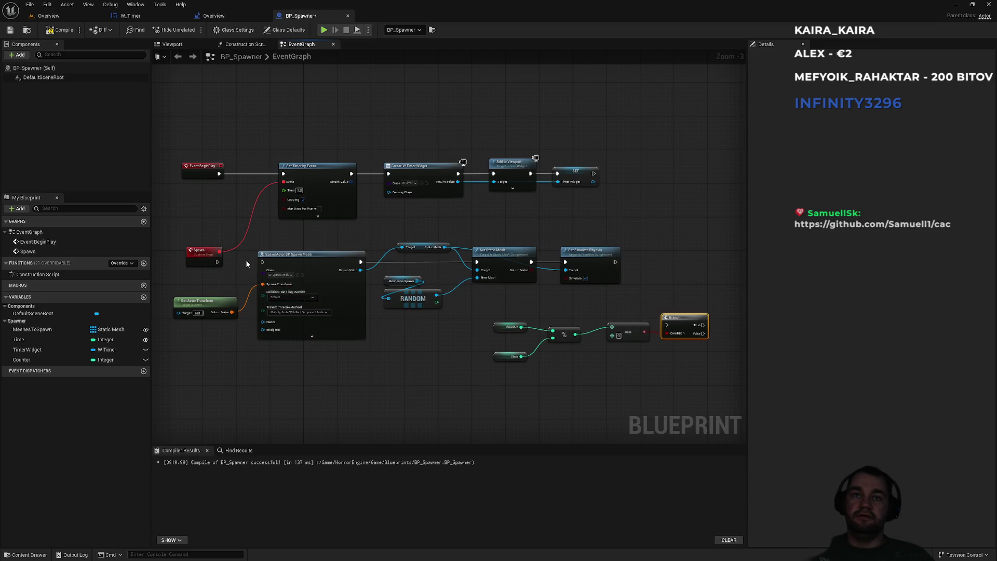
Run the Branch from the Spawn event and send True to SpawnActor. Move the comparison nodes below Spawn
drag(666, 324, 218, 262)
mouse_move(703, 325)
mouse_down()
mouse_move(213, 264)
mouse_move(263, 261)
mouse_up()
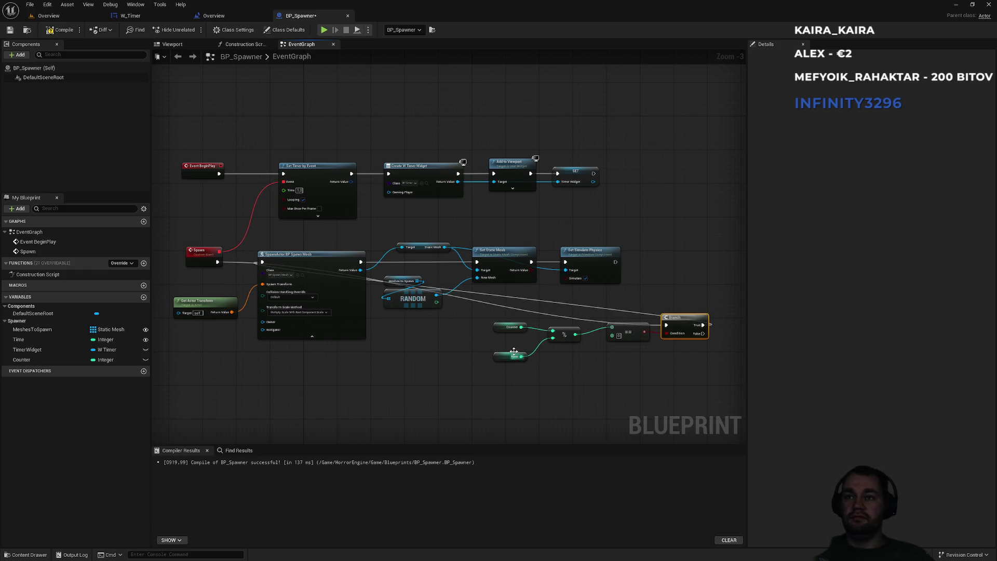
scroll(502, 352, up, 3)
drag(495, 310, 488, 329)
drag(518, 372, 501, 340)
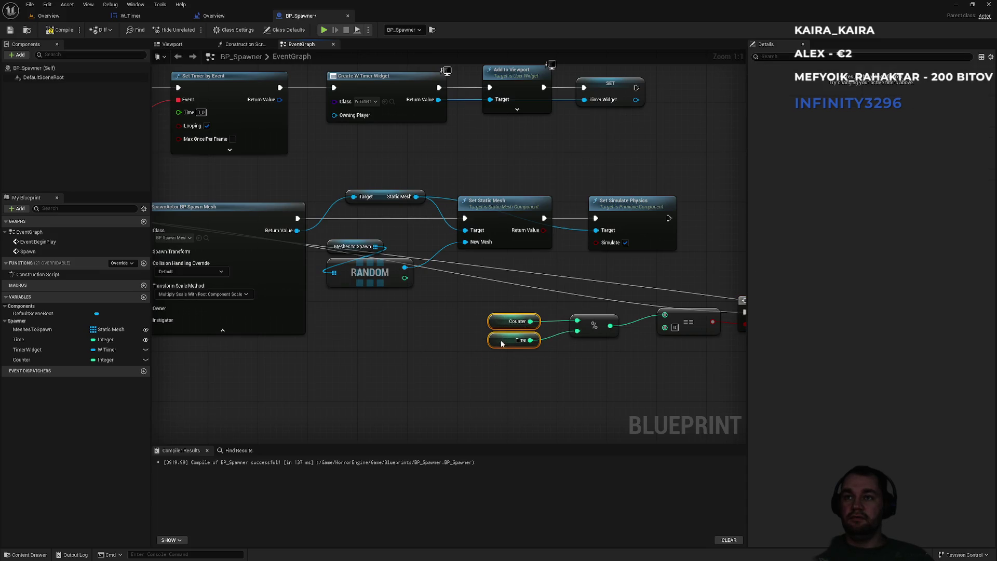
drag(615, 374, 435, 360)
drag(337, 300, 668, 399)
mouse_move(593, 303)
mouse_down()
mouse_move(250, 372)
mouse_move(415, 422)
mouse_move(305, 392)
mouse_up()
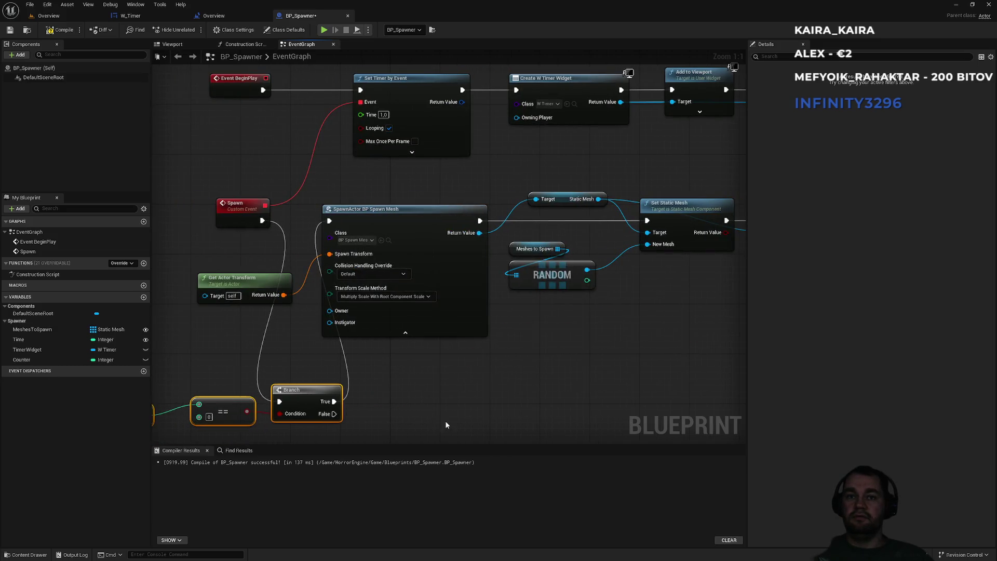
click(445, 425)
mouse_move(445, 425)
mouse_down()
mouse_move(432, 387)
mouse_move(377, 351)
mouse_up()
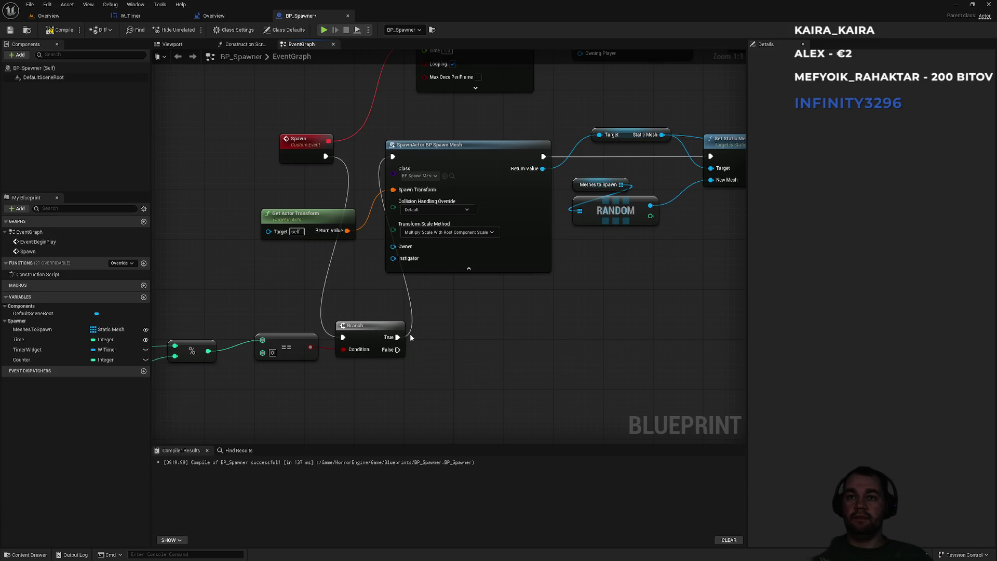
Add an Update Timer call on Timer Widget and run it from Branch False
mouse_move(30, 354)
mouse_down()
mouse_move(431, 390)
mouse_move(464, 368)
mouse_up()
text(update)
key(Return)
drag(470, 393, 398, 350)
drag(265, 405, 339, 381)
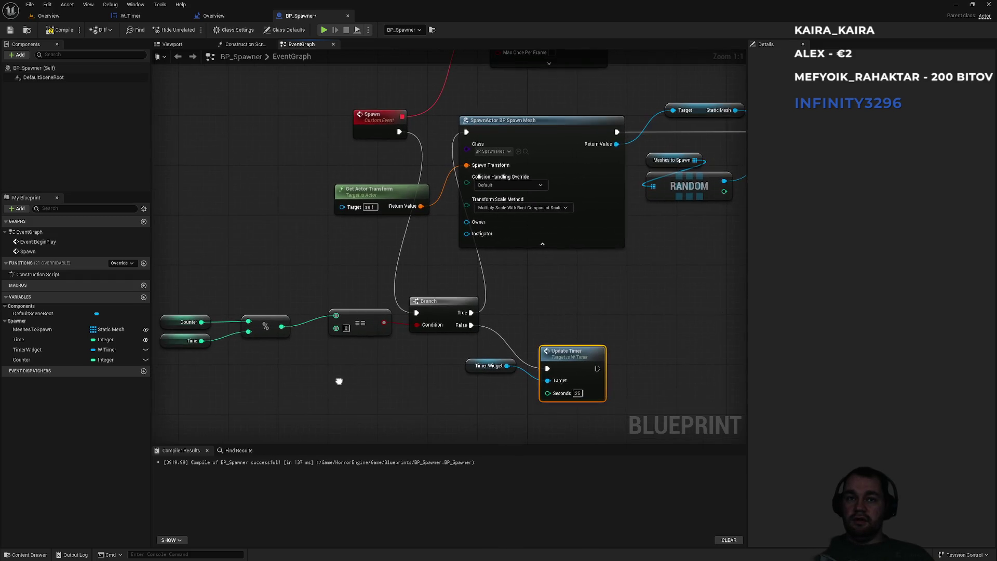
Feed a Counter getter into the Update Timer node's Seconds input
drag(224, 282, 197, 328)
click(518, 414)
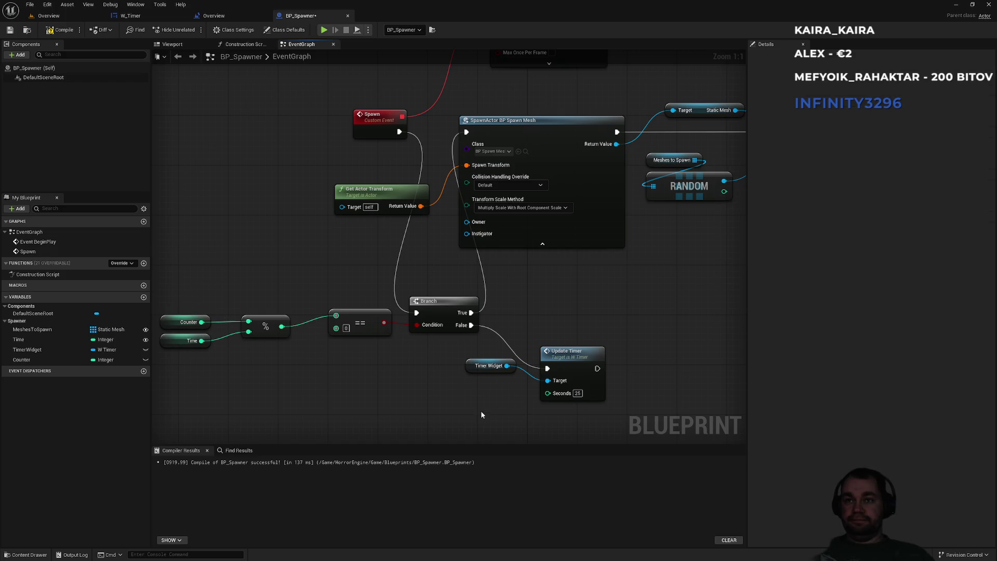
key(ctrl+v)
drag(513, 415, 548, 392)
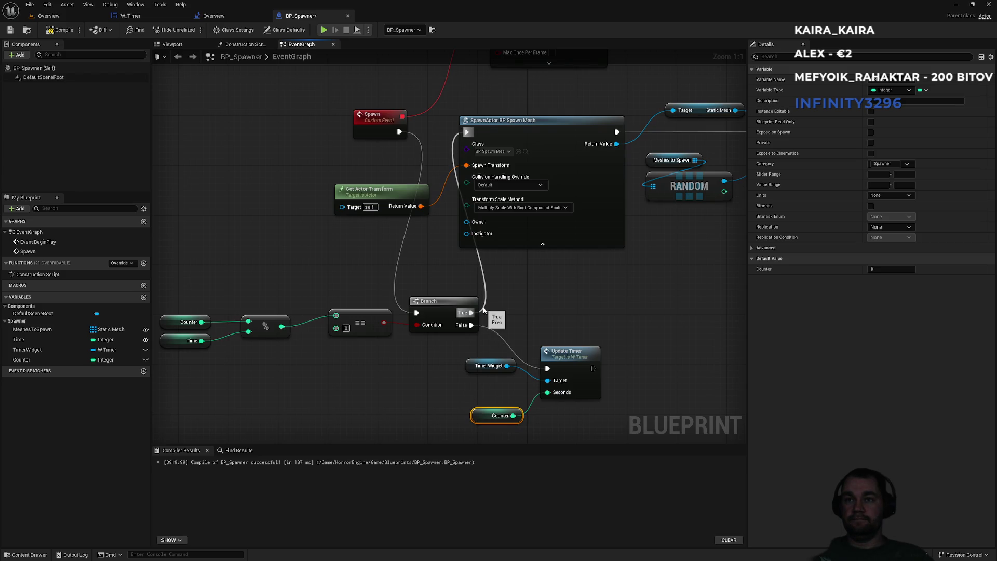
Duplicate Update Timer, run the copy from Branch True, and continue it into SpawnActor
click(586, 358)
click(571, 303)
key(ctrl+v)
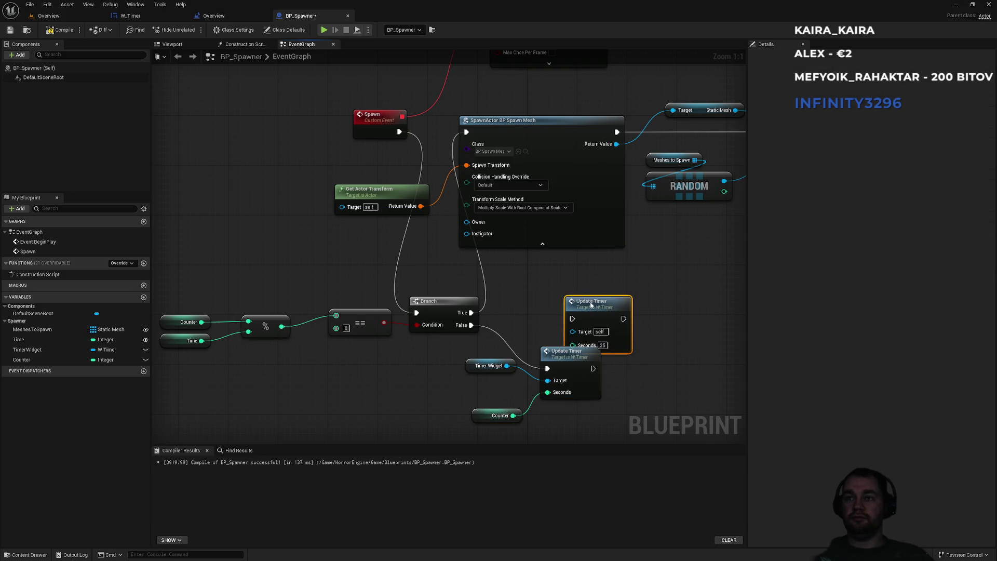
drag(582, 297, 563, 276)
drag(471, 313, 553, 294)
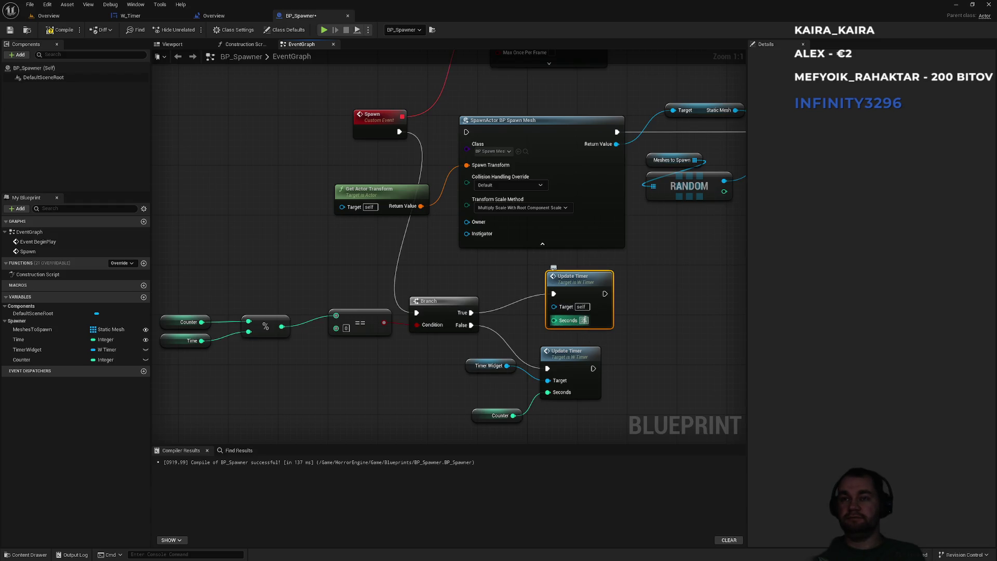
drag(604, 293, 466, 132)
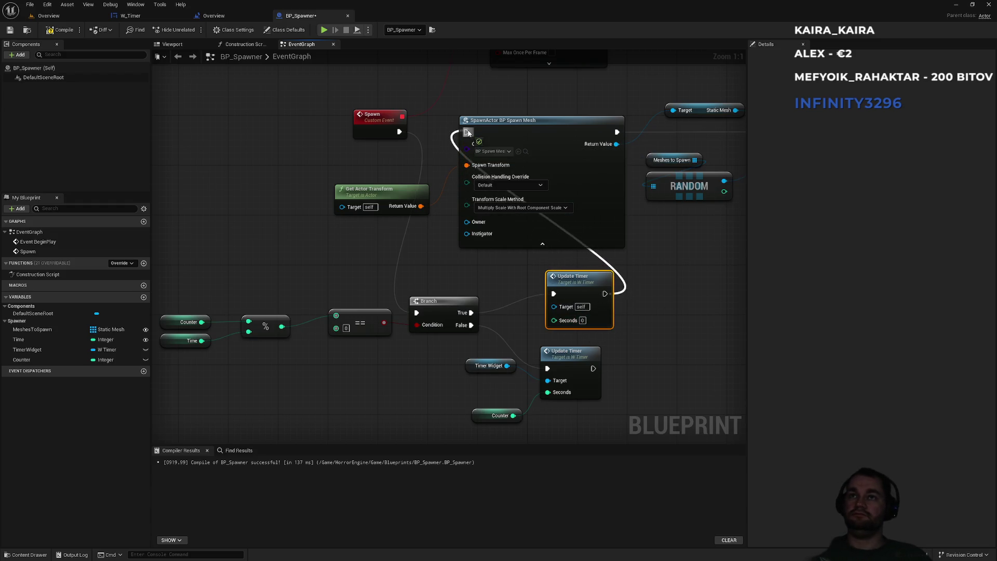
Add a SET Counter node after Branch True to reset Counter to 0
drag(712, 311, 615, 306)
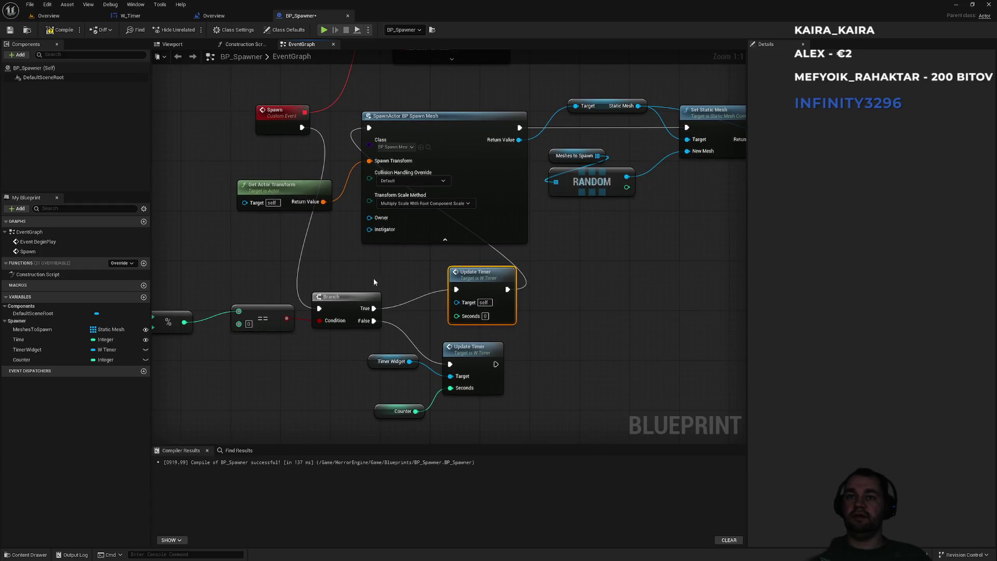
drag(466, 273, 490, 276)
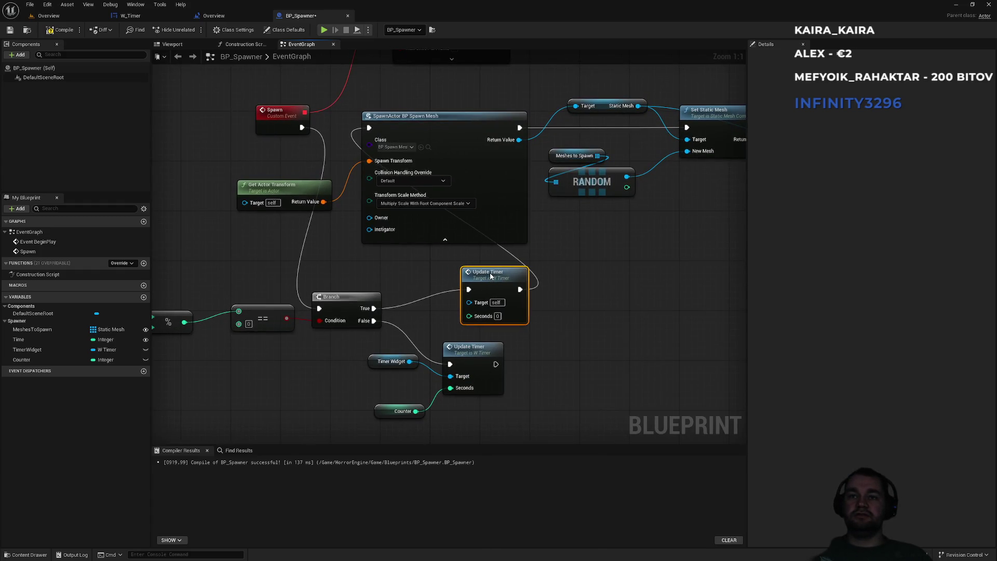
drag(279, 327, 414, 335)
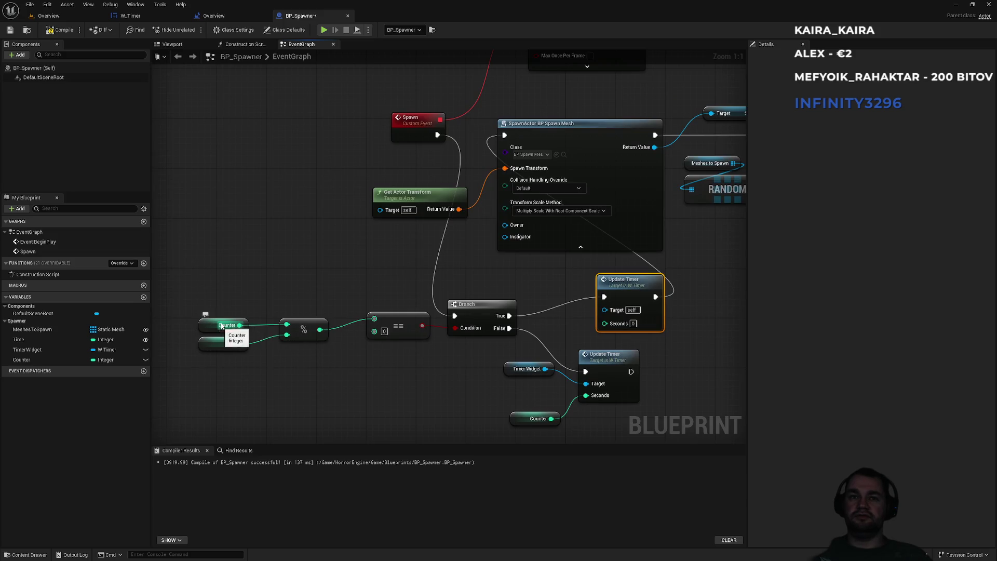
mouse_move(39, 365)
mouse_down()
mouse_move(518, 328)
mouse_move(531, 284)
mouse_move(510, 315)
mouse_move(531, 297)
mouse_move(605, 297)
mouse_up()
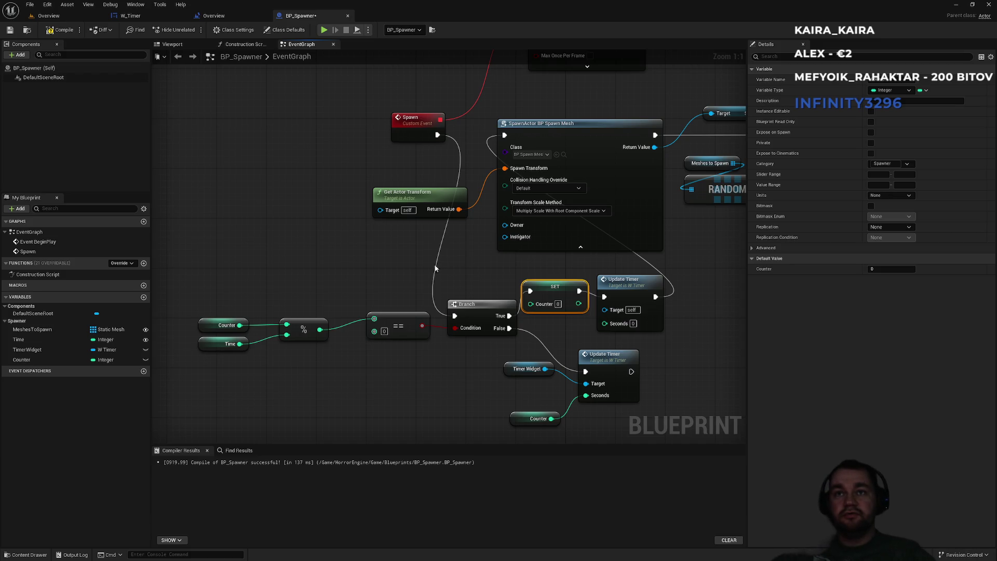
Add a ++ Increment node on Counter that runs before the Branch
click(376, 245)
key(ctrl+v)
key(ctrl+z)
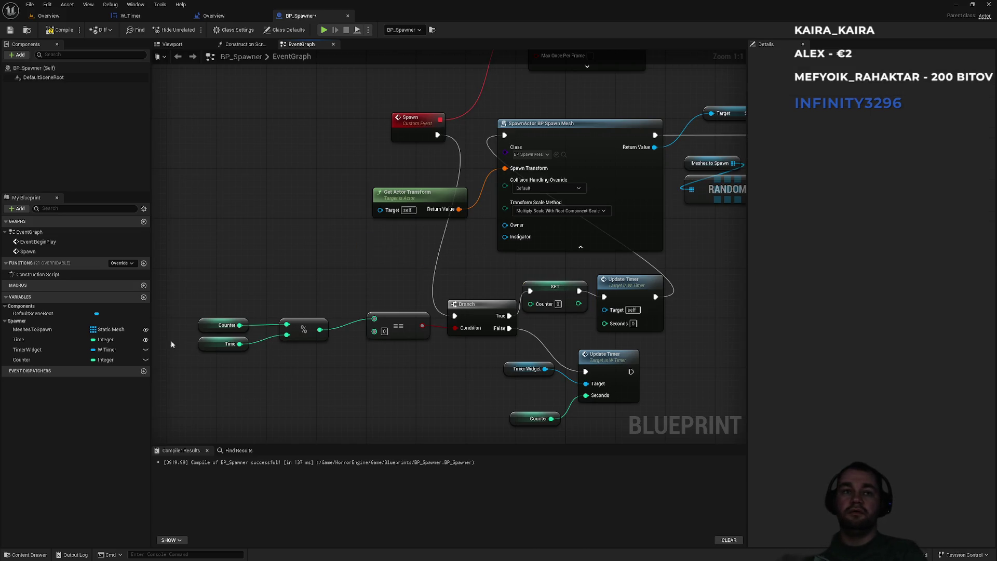
mouse_move(21, 359)
mouse_down()
mouse_move(385, 248)
mouse_move(485, 152)
mouse_move(446, 140)
mouse_move(423, 260)
mouse_move(455, 315)
mouse_up()
text(++)
key(Return)
click(453, 282)
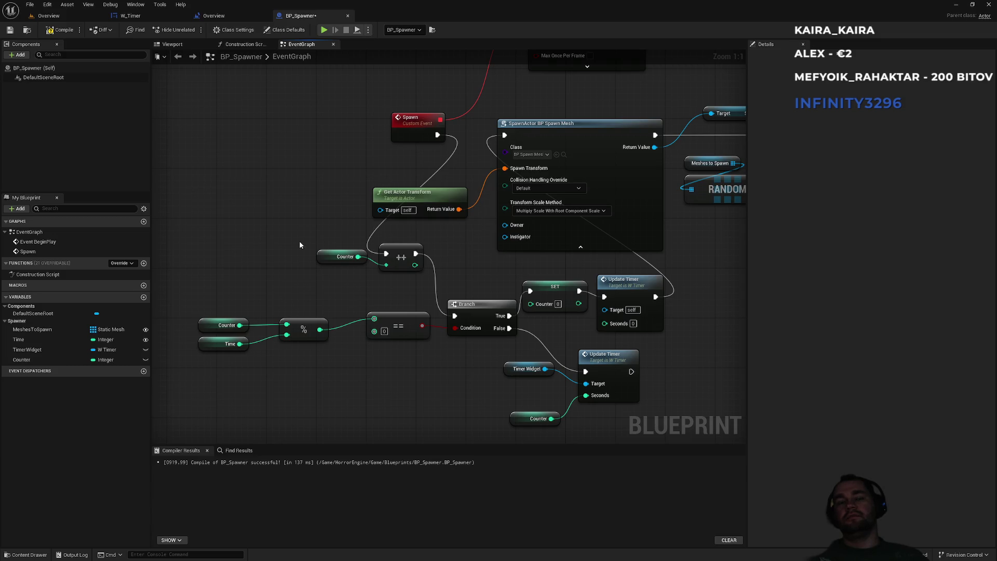
Select and tidy the Counter, Time, comparison and SET Counter nodes
mouse_move(304, 229)
mouse_down()
mouse_move(372, 269)
mouse_move(416, 275)
mouse_up()
click(348, 304)
mouse_move(227, 318)
mouse_down()
mouse_move(248, 361)
mouse_move(239, 360)
mouse_up()
mouse_move(226, 385)
mouse_down()
mouse_move(225, 274)
mouse_move(294, 297)
mouse_move(383, 290)
mouse_move(400, 301)
mouse_up()
click(400, 301)
click(554, 286)
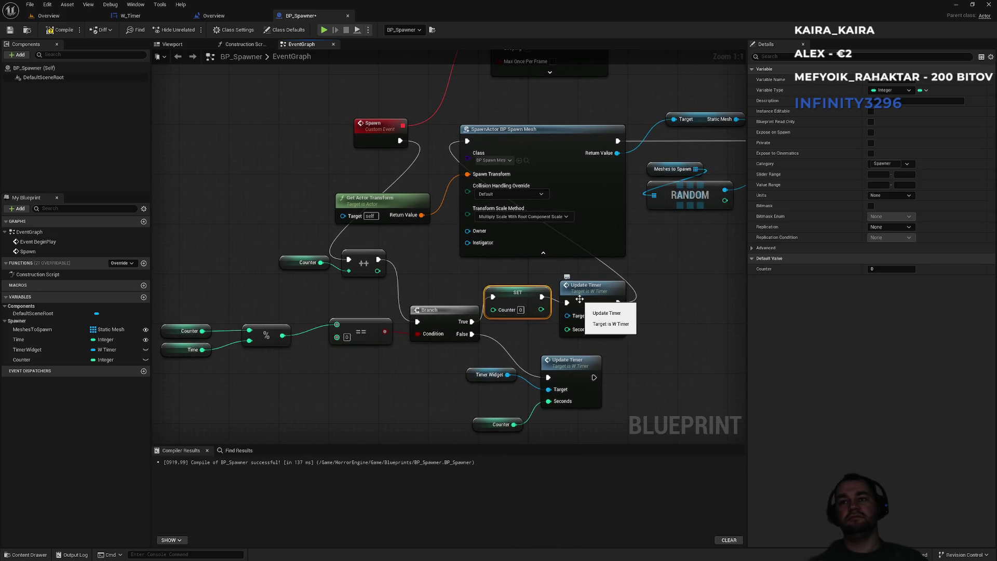
Connect the Timer Widget getter to the True-path Update Timer's Target and review the graph
mouse_move(471, 375)
mouse_down()
mouse_move(477, 400)
mouse_move(567, 315)
mouse_up()
drag(485, 397, 441, 384)
click(491, 365)
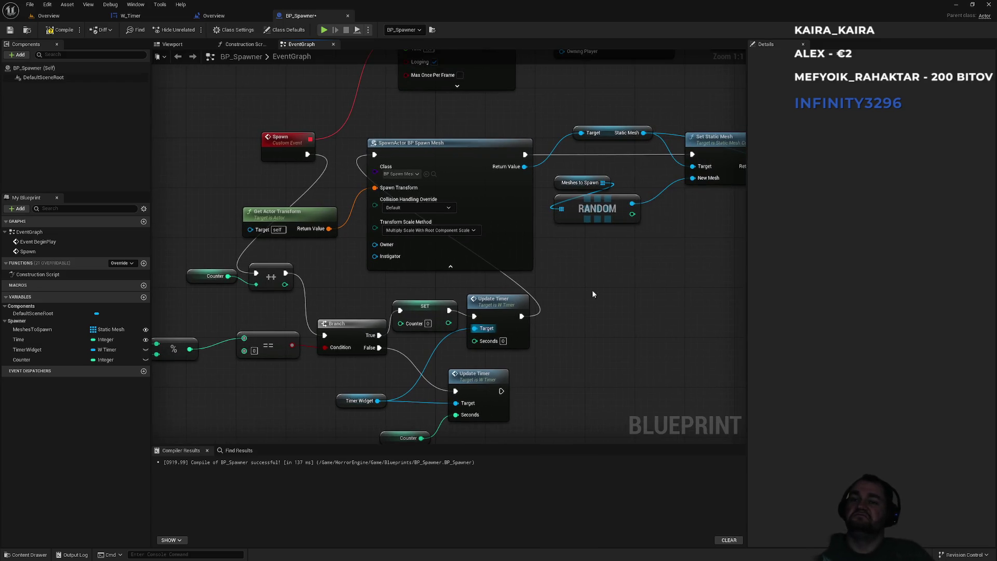
scroll(592, 289, down, 3)
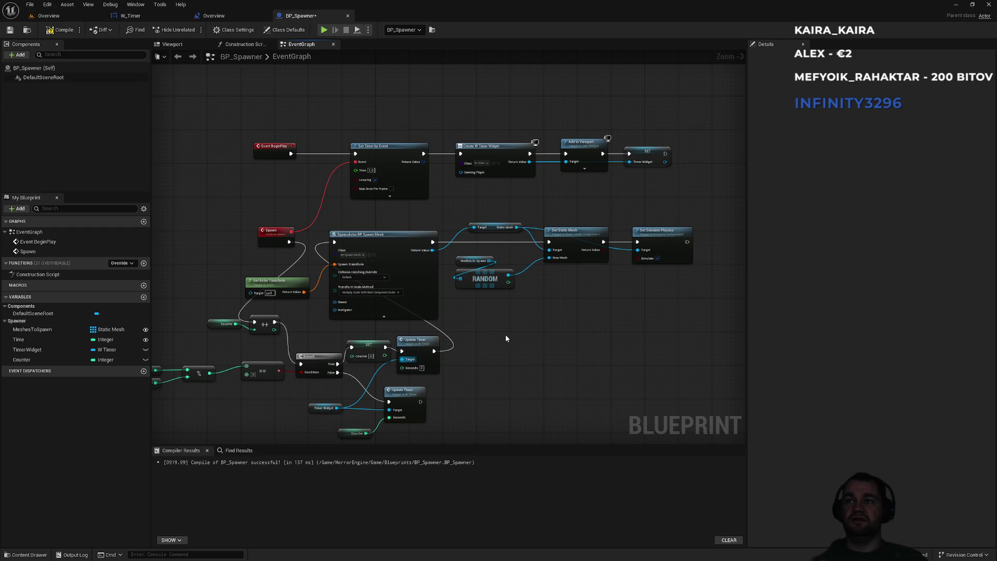
drag(506, 334, 575, 341)
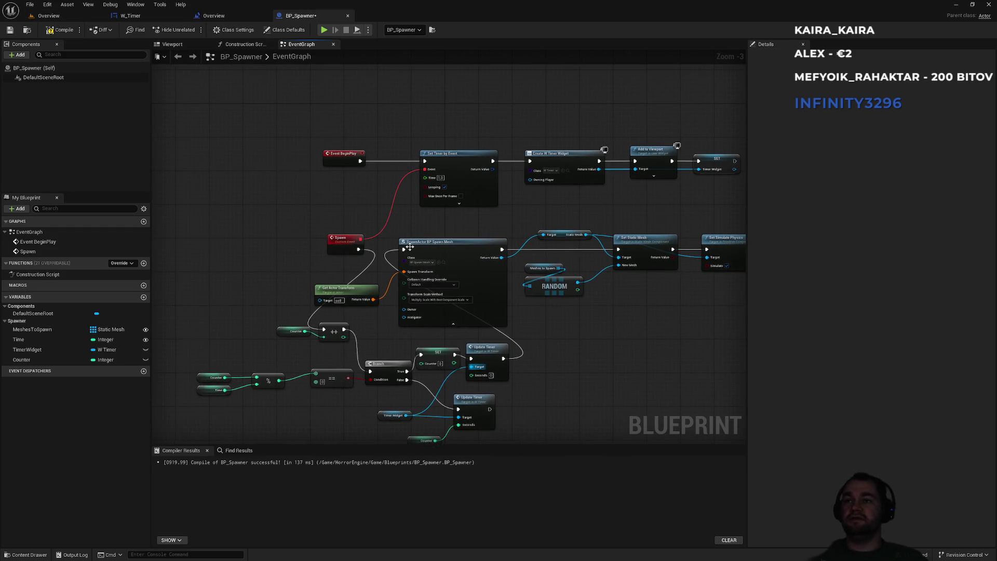
scroll(505, 359, up, 2)
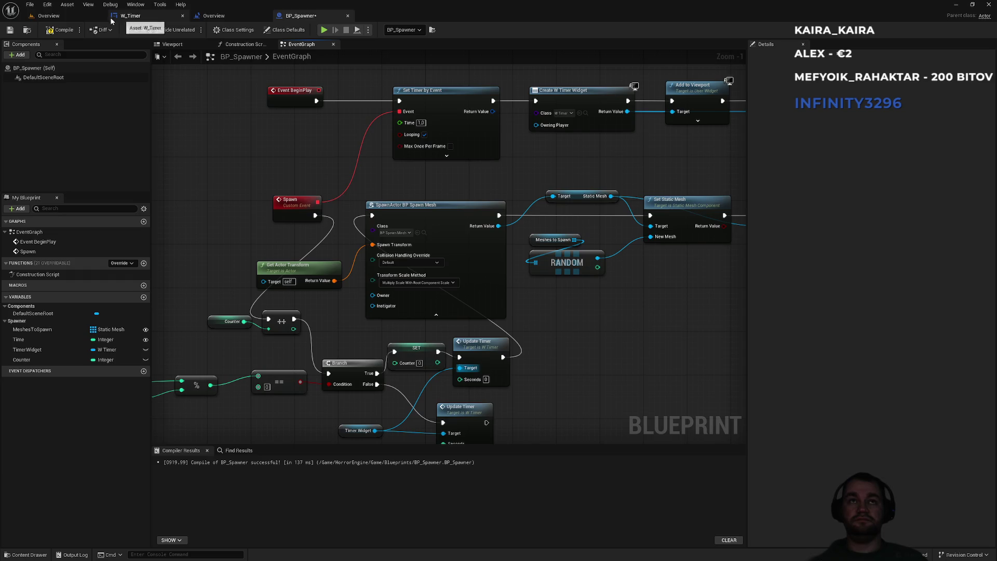
click(48, 16)
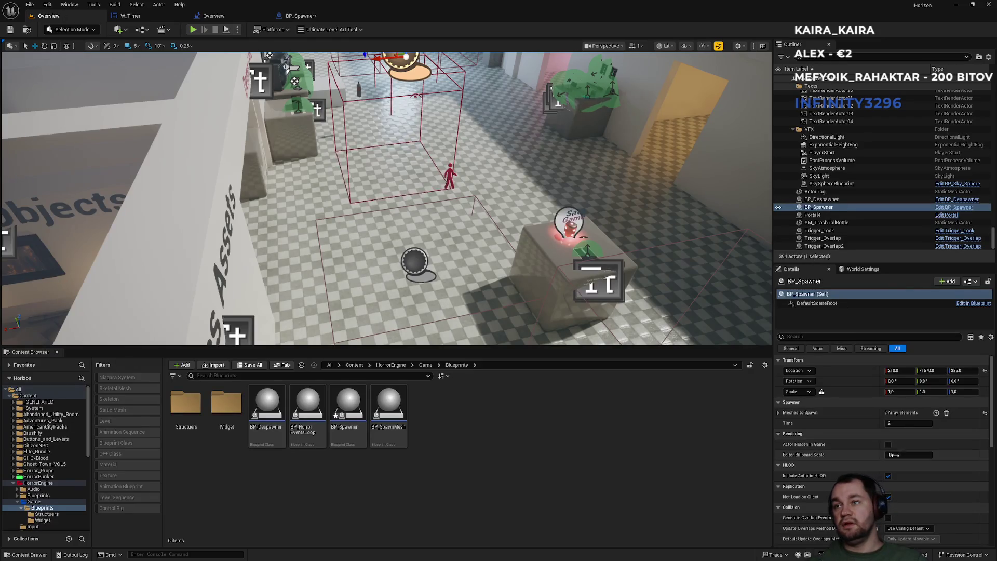
Enter 5 in the Time field, look over the BP_Spawner, level and W_Timer graphs, and return to the level editor
text(5)
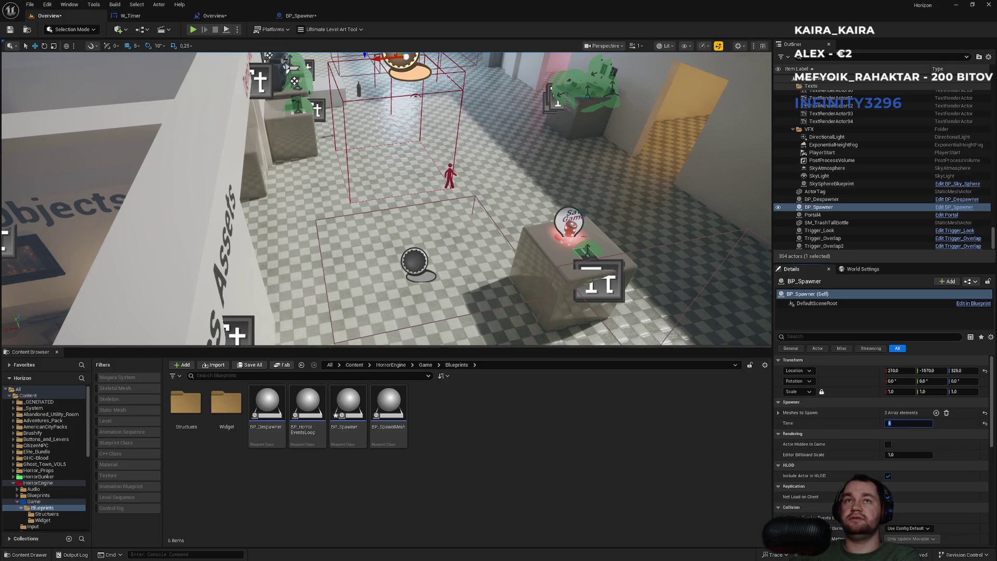
click(319, 14)
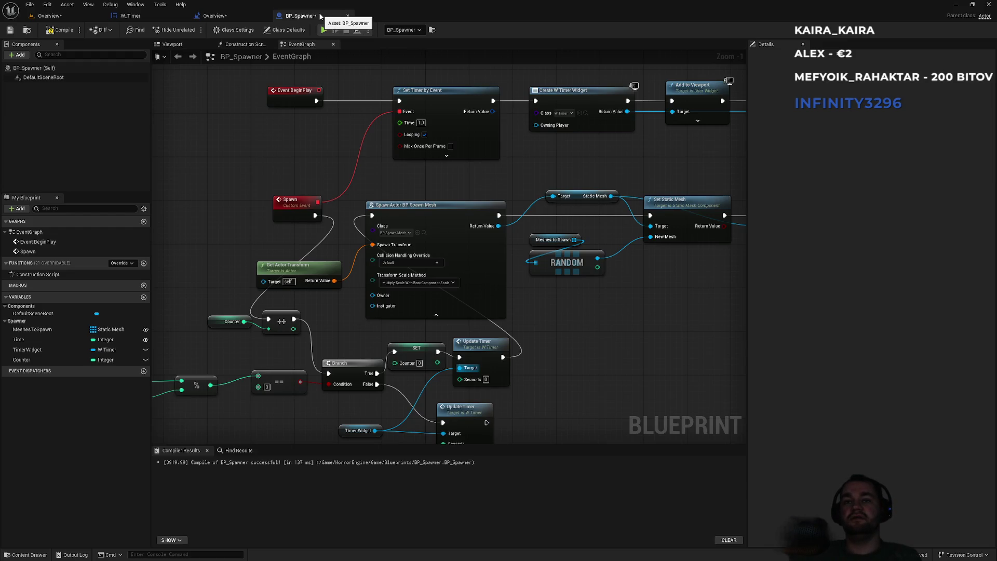
click(239, 16)
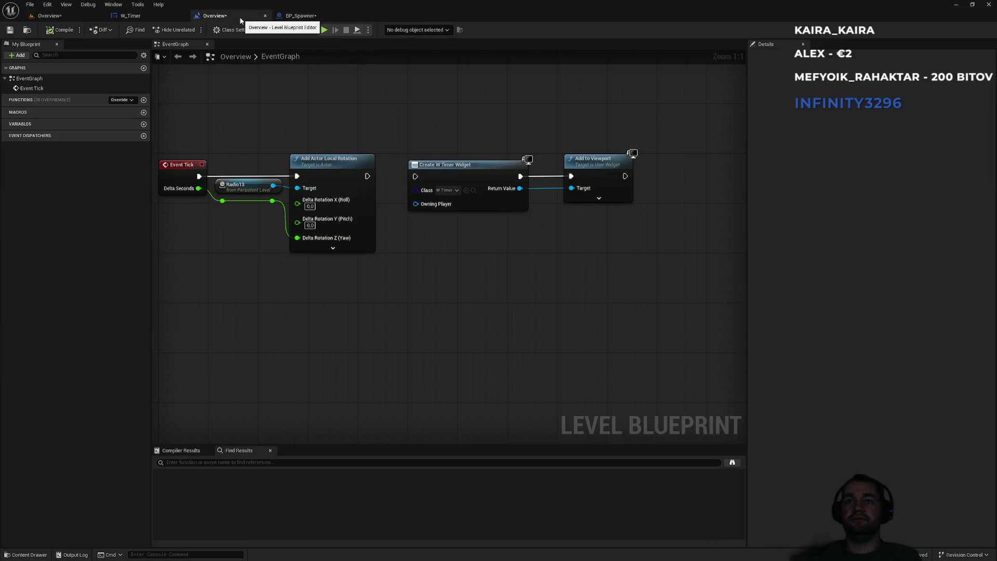
click(175, 18)
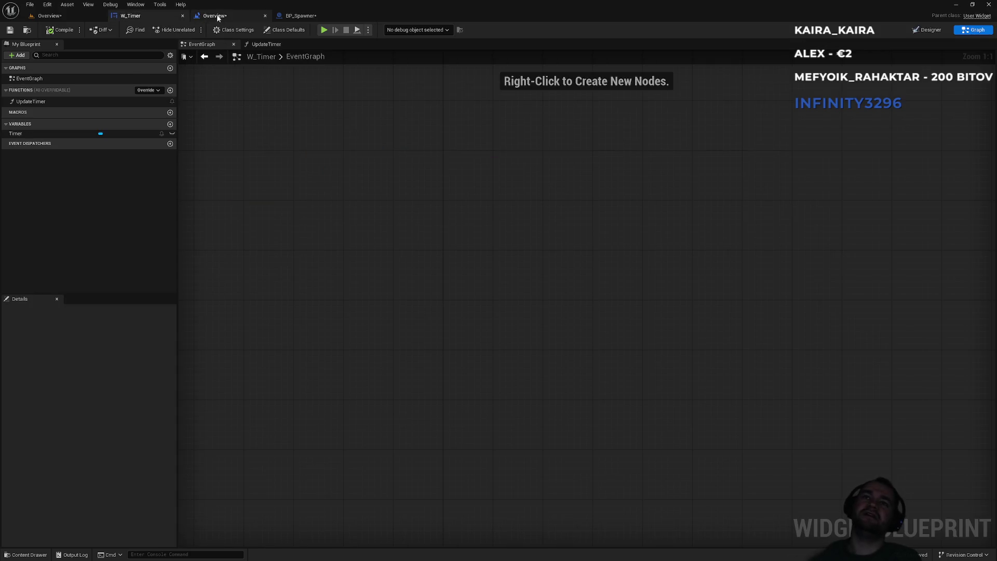
click(217, 15)
click(73, 17)
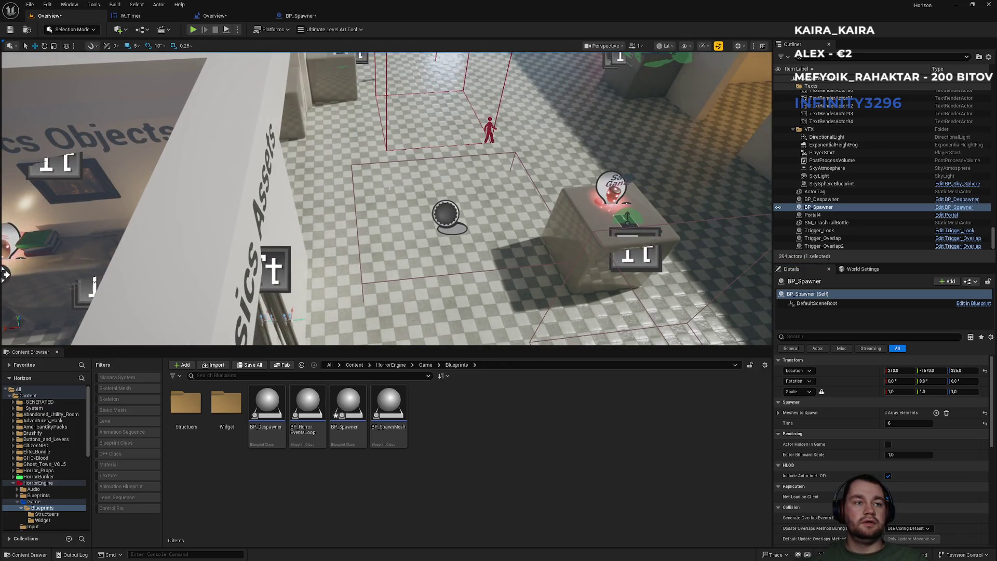
key(super)
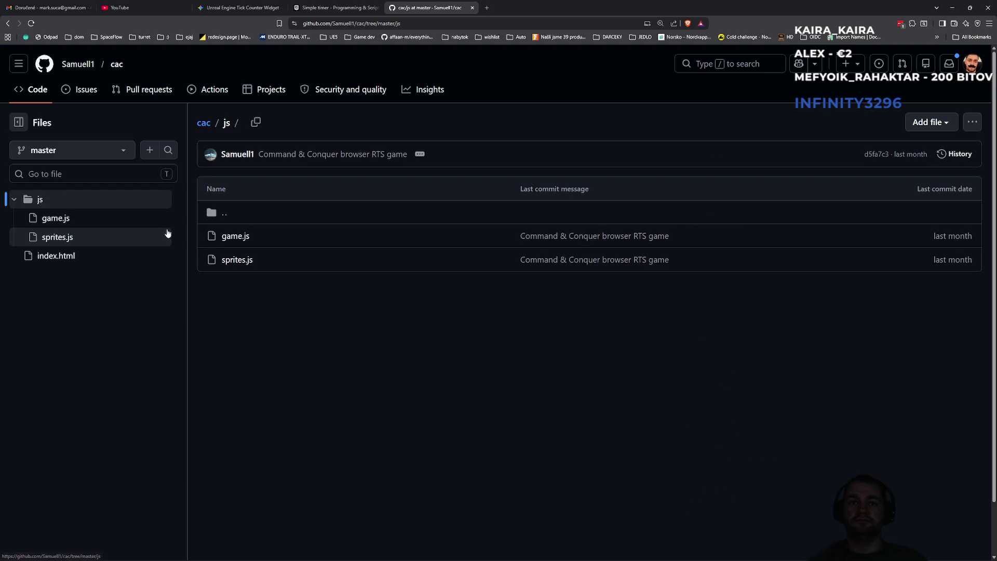
Read through game.js and sprites.js in the cac repository's js folder
click(236, 237)
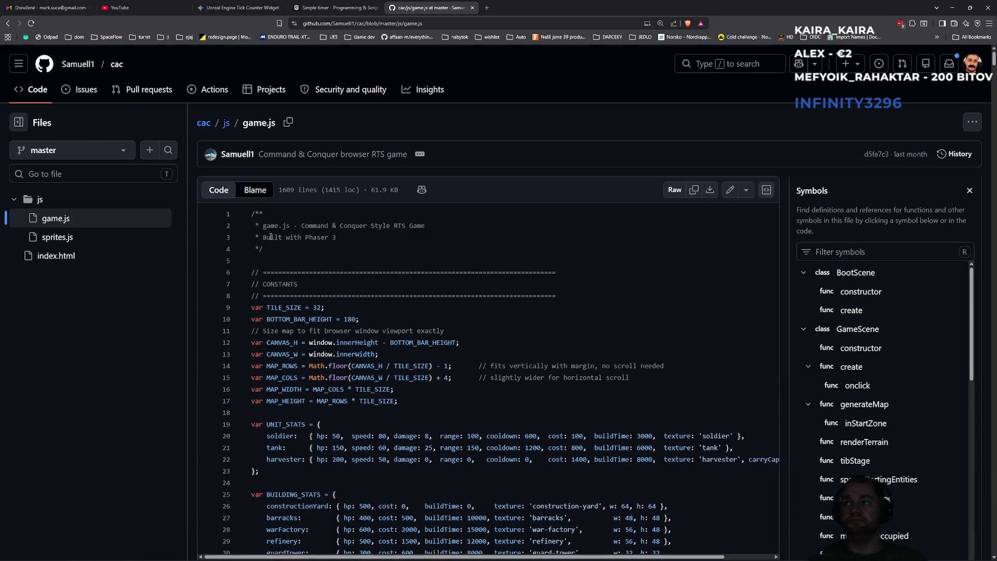
mouse_move(993, 61)
mouse_down()
mouse_move(967, 364)
mouse_move(973, 549)
mouse_move(974, 50)
mouse_move(984, 284)
mouse_move(976, 527)
mouse_move(960, 301)
mouse_move(964, 118)
mouse_move(985, 58)
mouse_up()
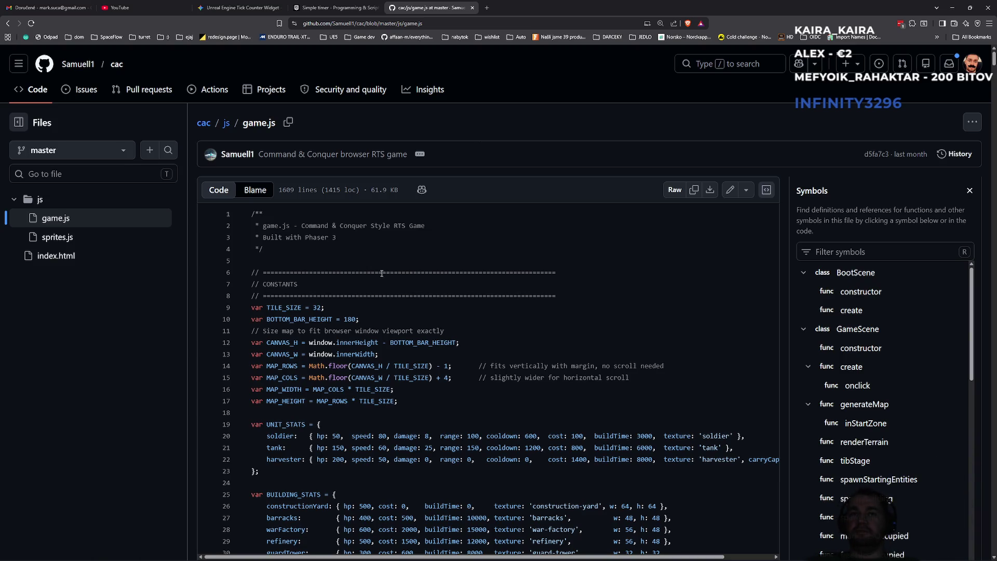
click(224, 125)
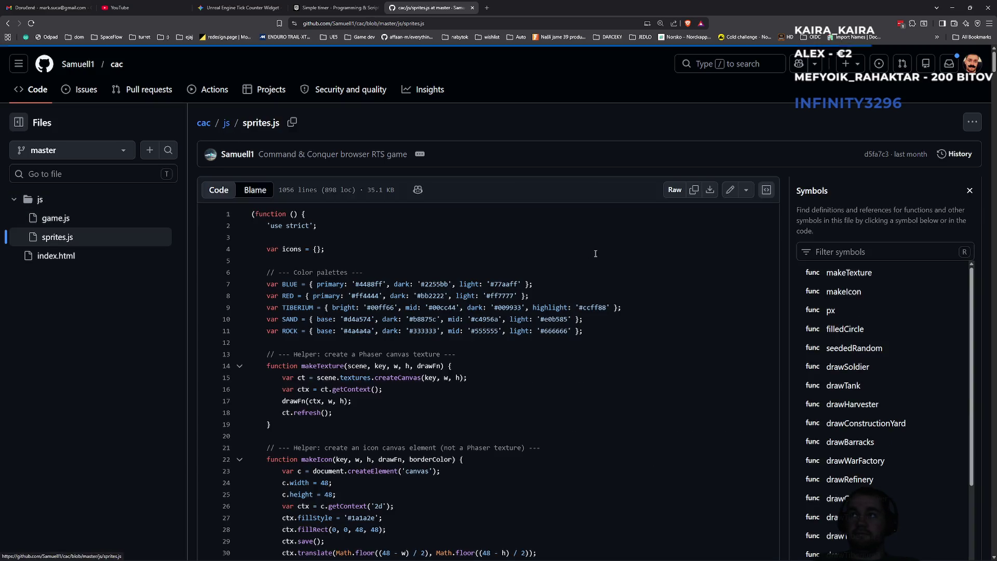
scroll(773, 254, down, 12)
scroll(774, 254, down, 5)
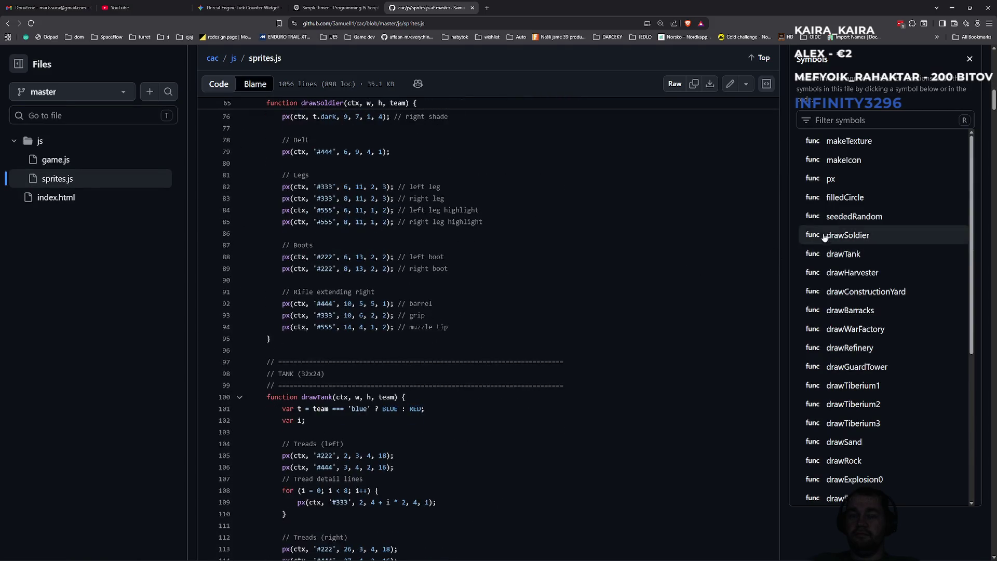
mouse_move(993, 105)
mouse_down()
mouse_move(958, 239)
mouse_move(941, 516)
mouse_move(958, 524)
mouse_move(966, 548)
mouse_move(991, 389)
mouse_move(989, 43)
mouse_up()
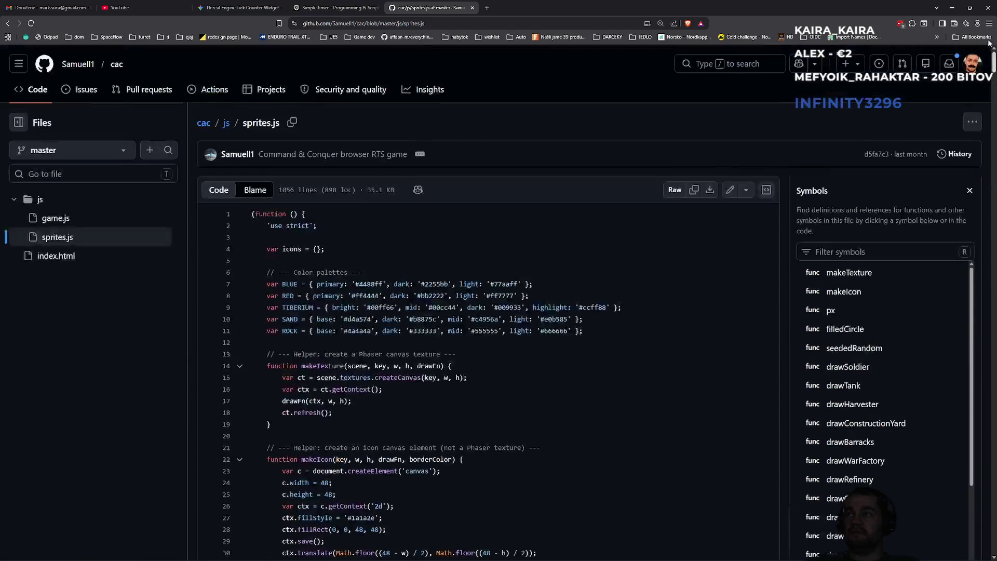
click(225, 125)
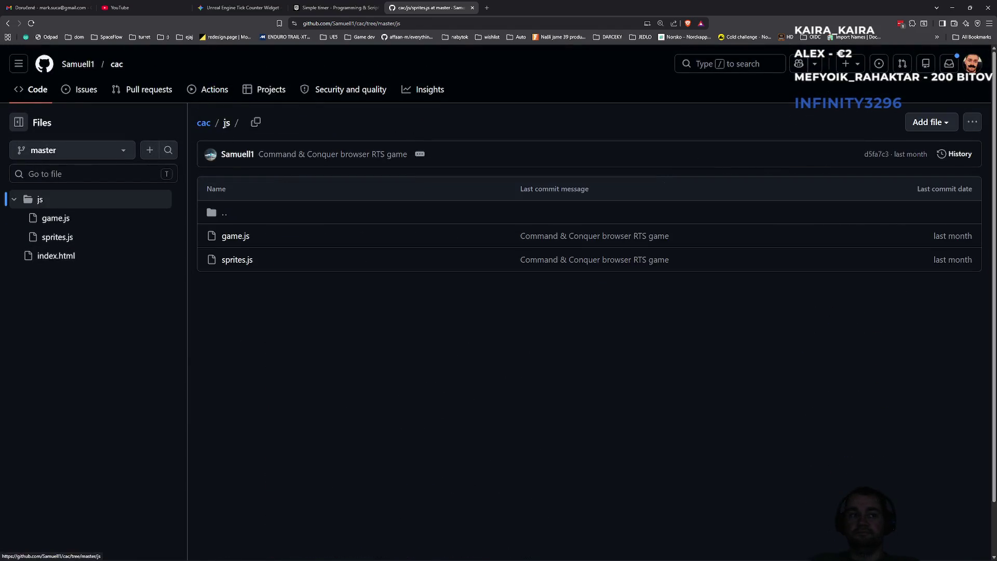
Open index.html, scroll through it, and go back to the cac repository front page
click(203, 125)
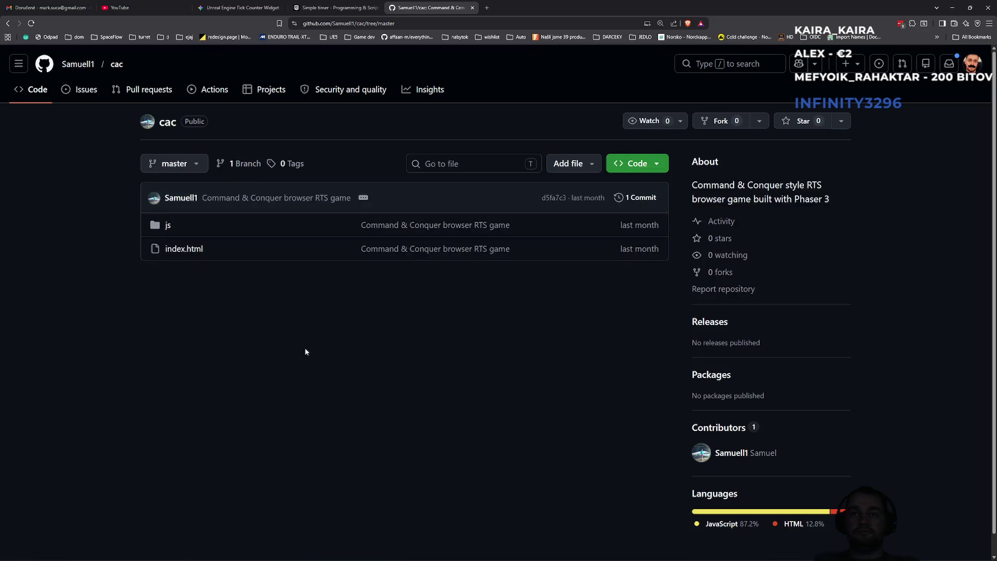
click(190, 249)
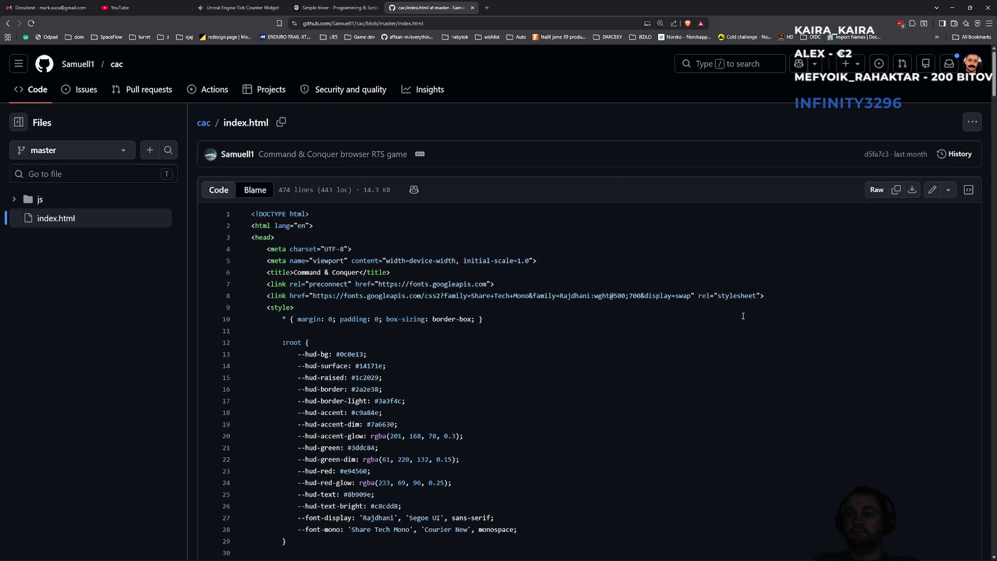
scroll(734, 340, down, 8)
scroll(734, 340, down, 20)
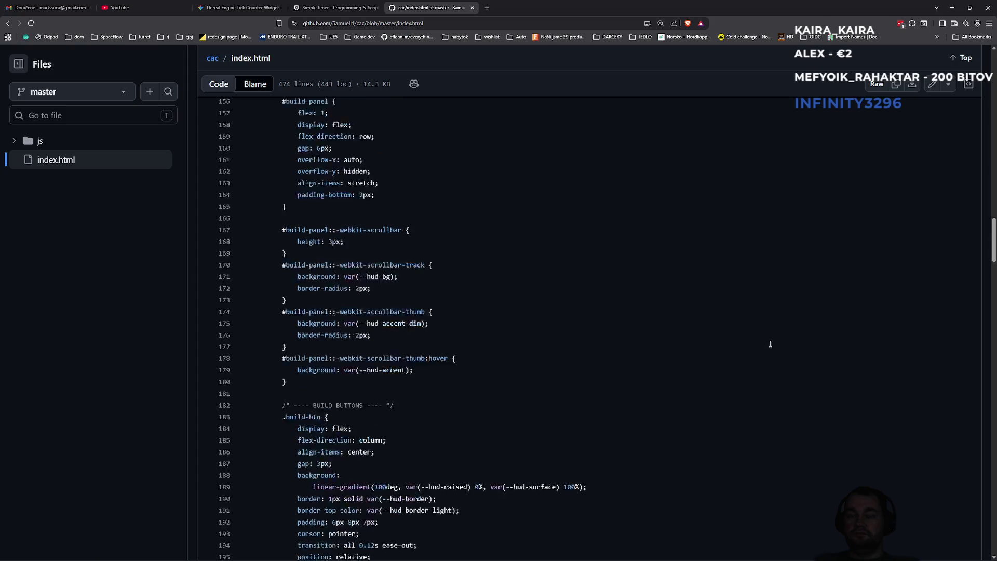
scroll(789, 353, down, 7)
mouse_move(995, 322)
mouse_down()
mouse_move(967, 524)
mouse_move(971, 59)
mouse_up()
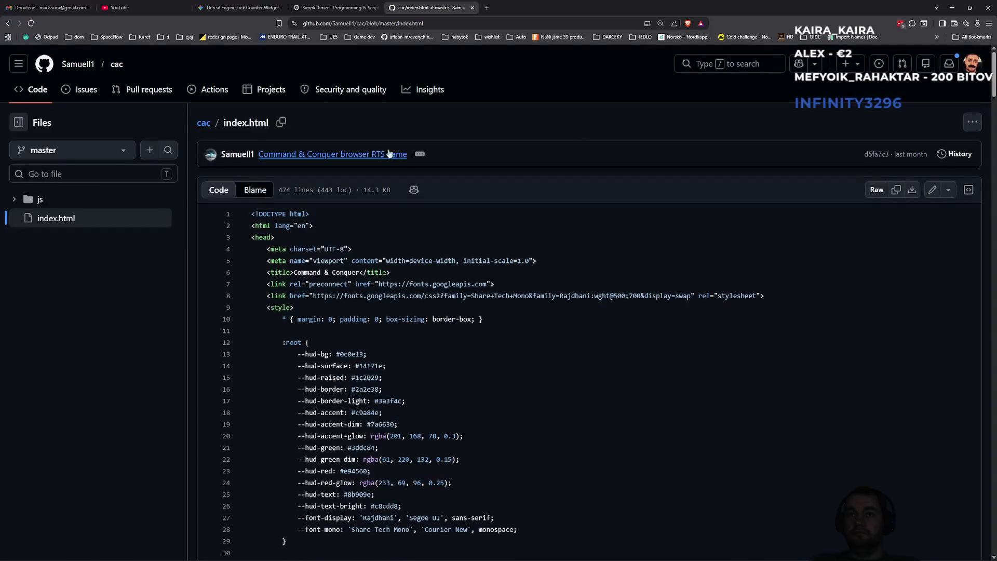
click(201, 124)
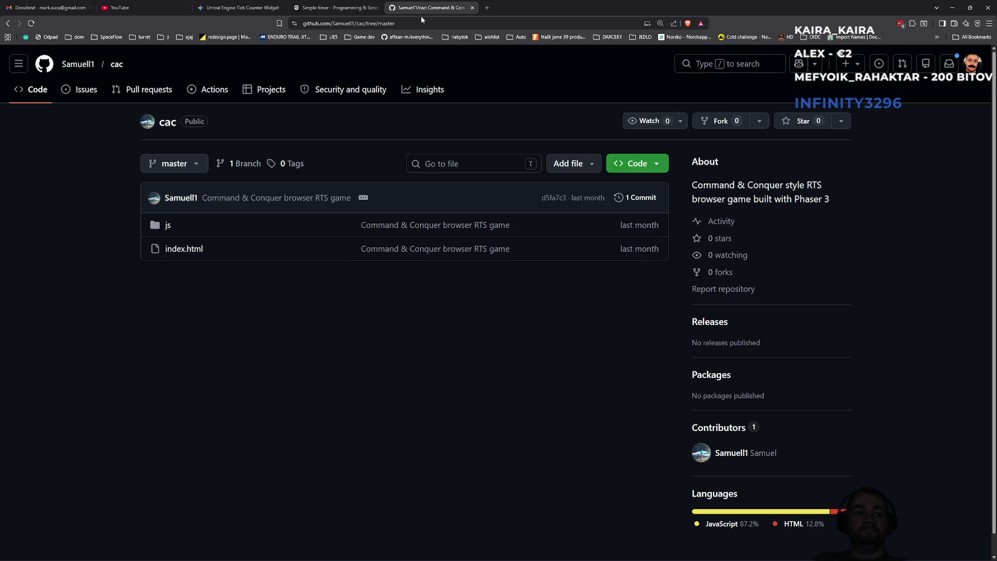
click(947, 7)
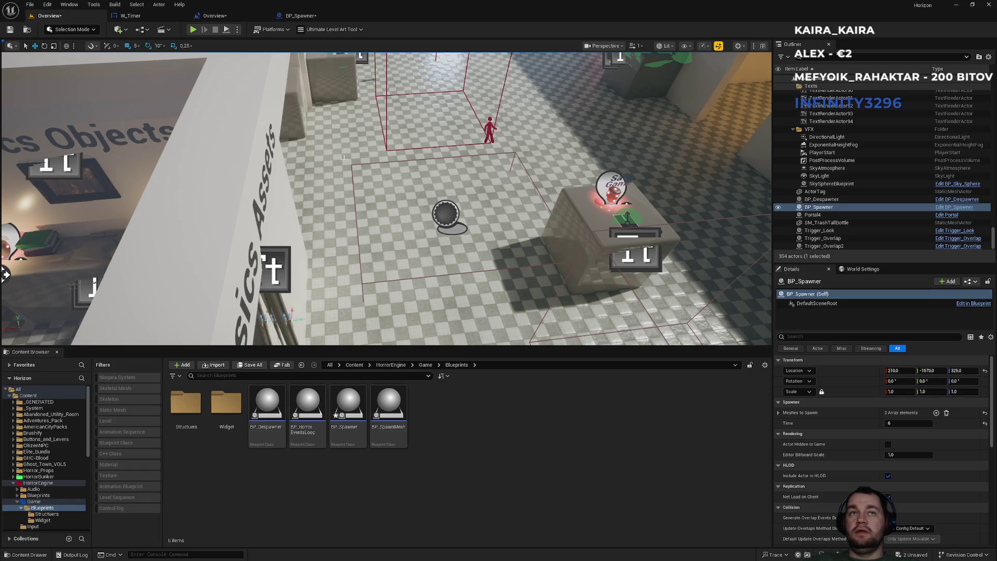
click(301, 16)
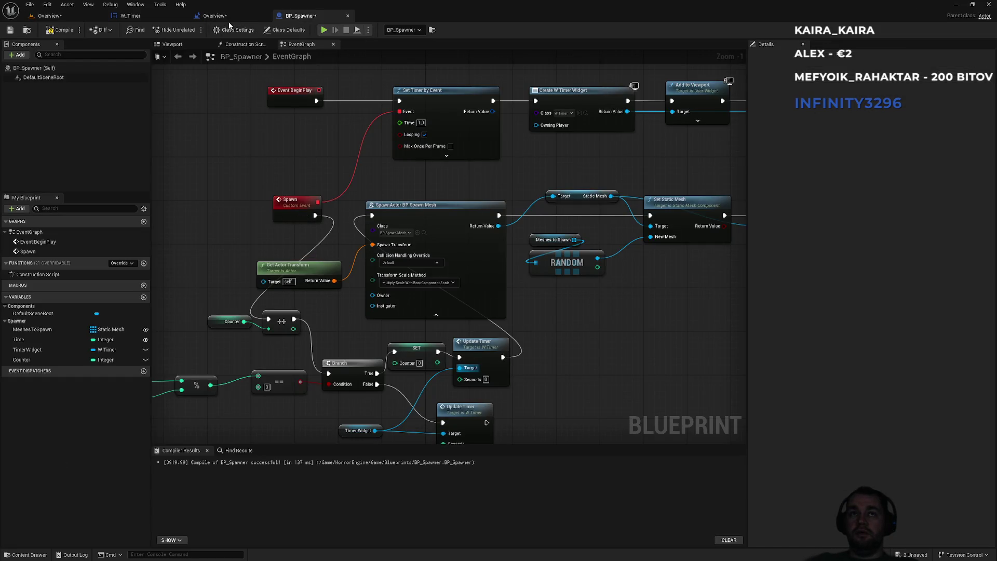
click(50, 15)
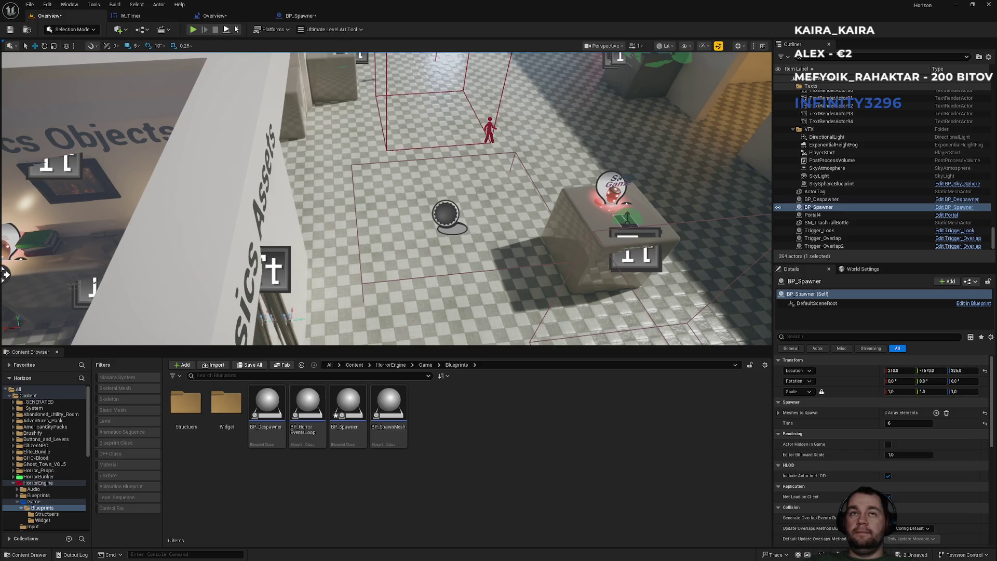
click(193, 29)
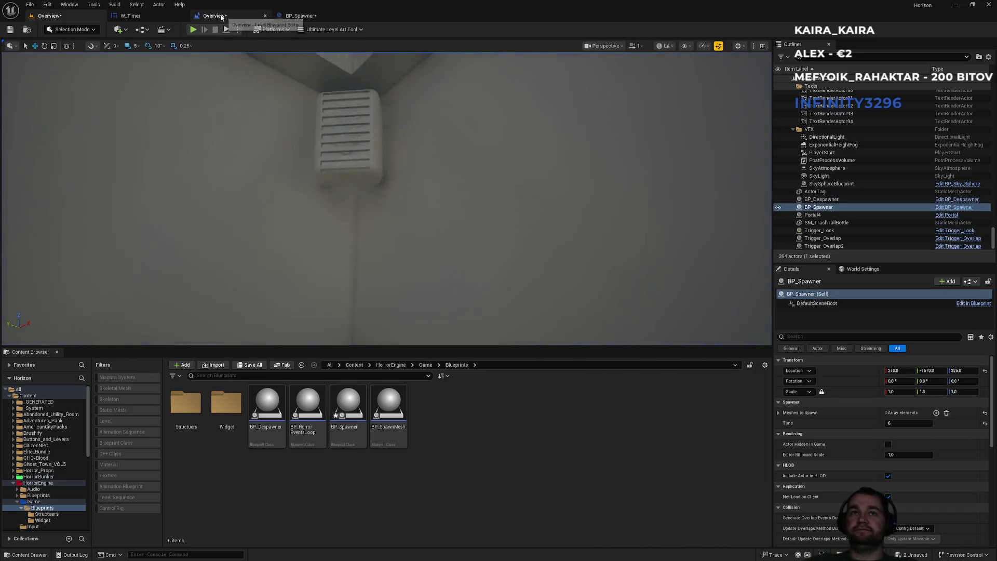
click(167, 15)
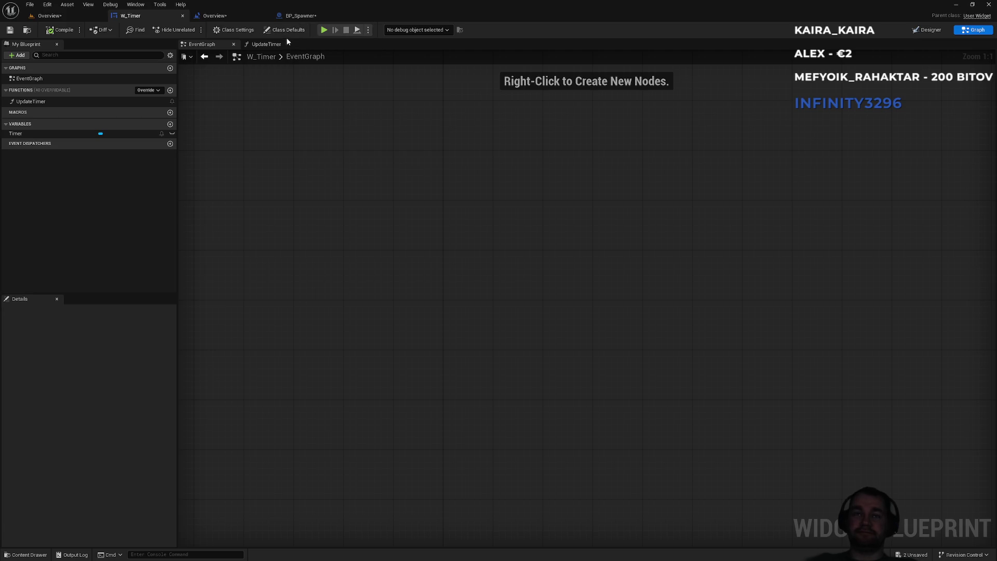
click(74, 16)
click(237, 30)
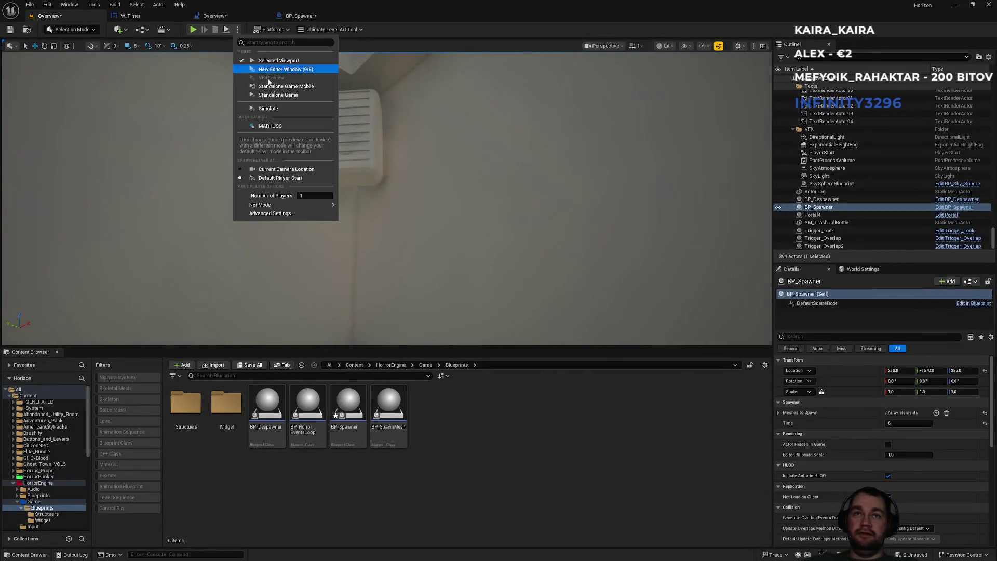
click(275, 104)
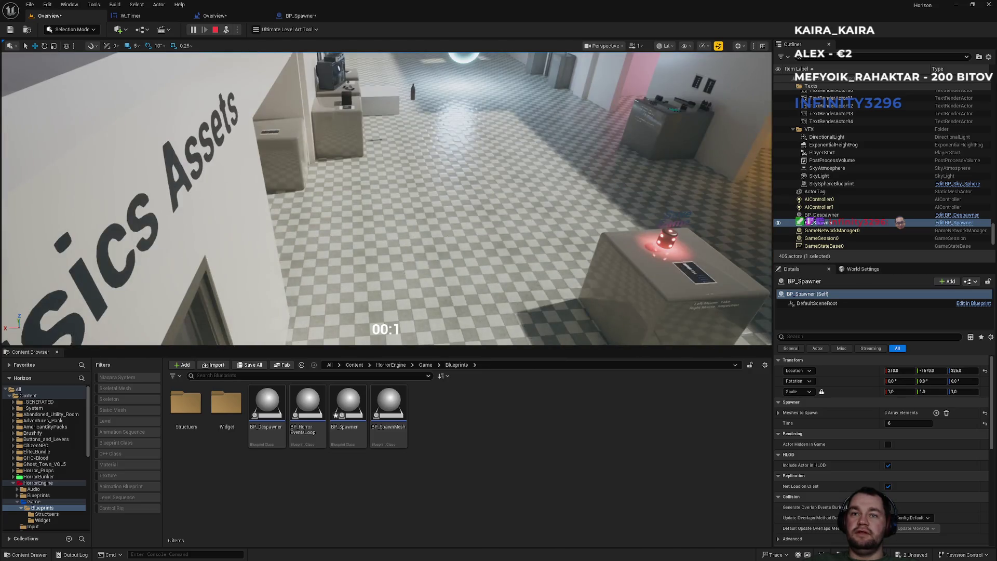
key(F11)
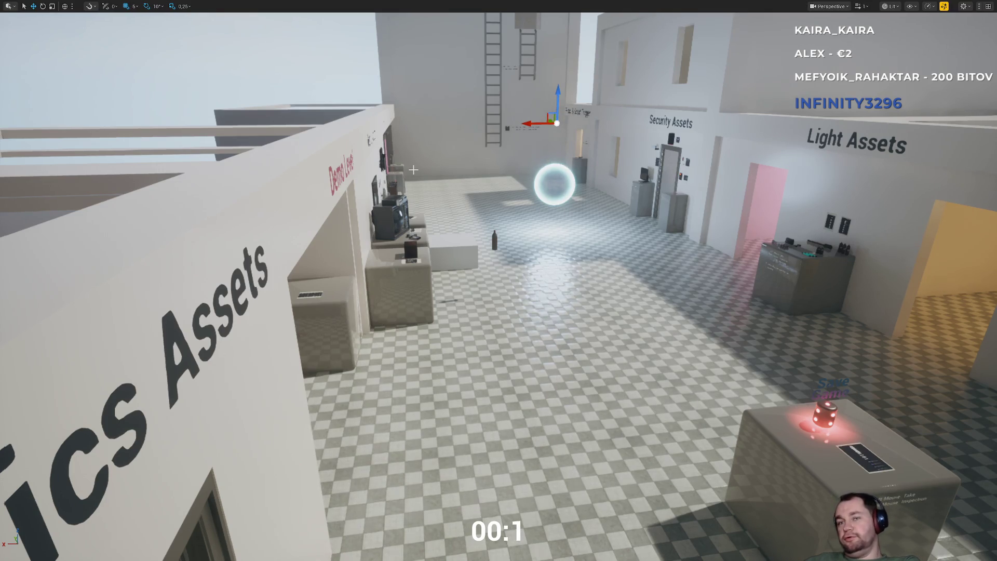
key(Escape)
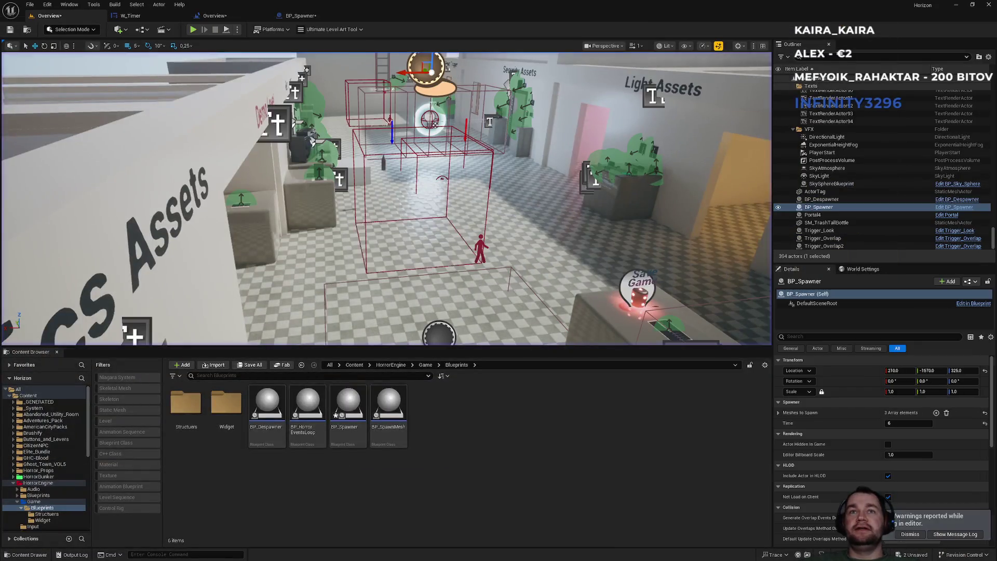
Pan the BP_Spawner graph to check the Counter and Event BeginPlay nodes
click(294, 16)
mouse_move(545, 371)
mouse_down()
mouse_move(574, 336)
mouse_move(621, 315)
mouse_up()
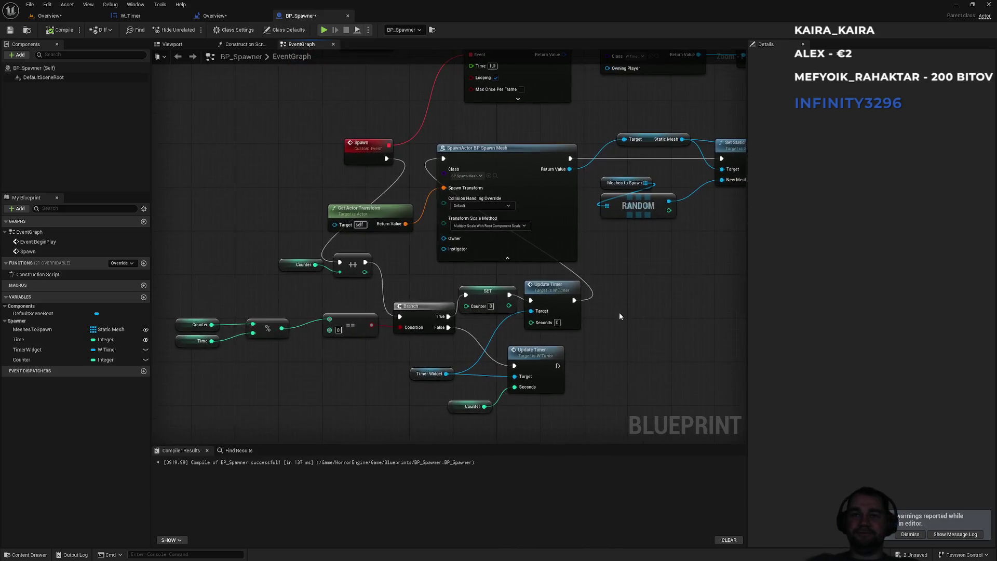
mouse_move(335, 301)
mouse_down()
mouse_move(289, 289)
mouse_move(280, 307)
mouse_up()
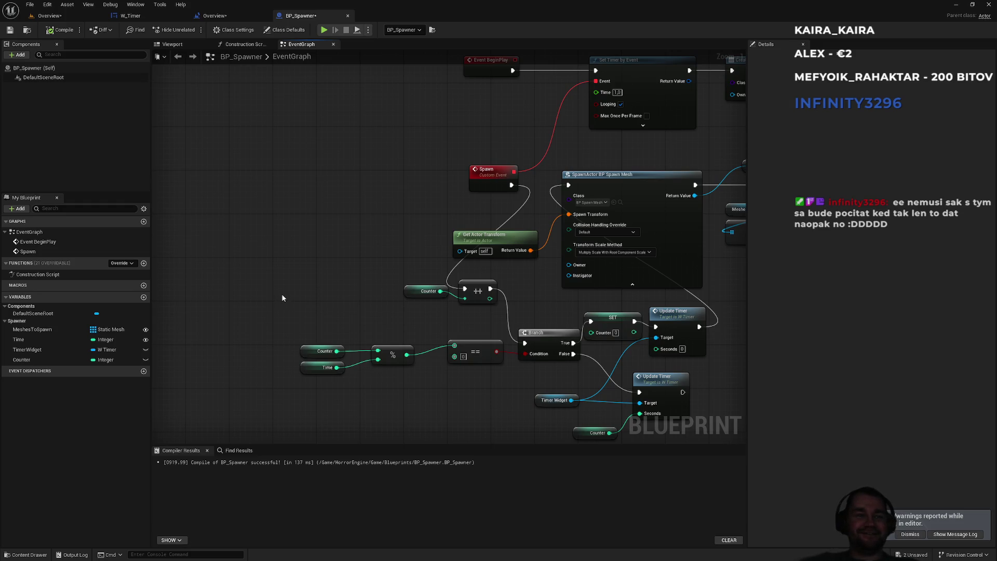
drag(448, 261, 344, 216)
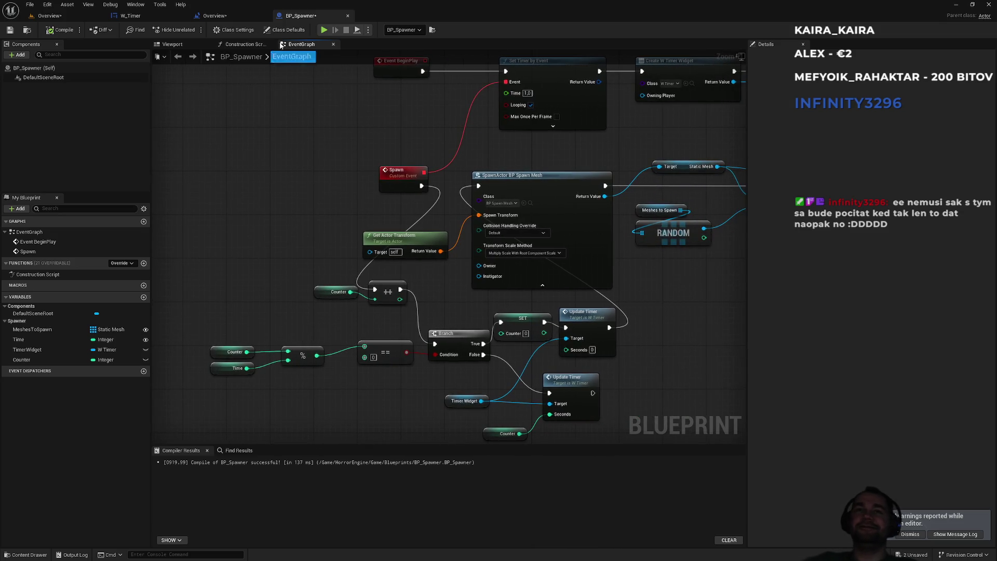
Delete Create W Timer Widget and Add to Viewport from the level blueprint, then close it
click(241, 18)
drag(481, 148, 591, 263)
key(Delete)
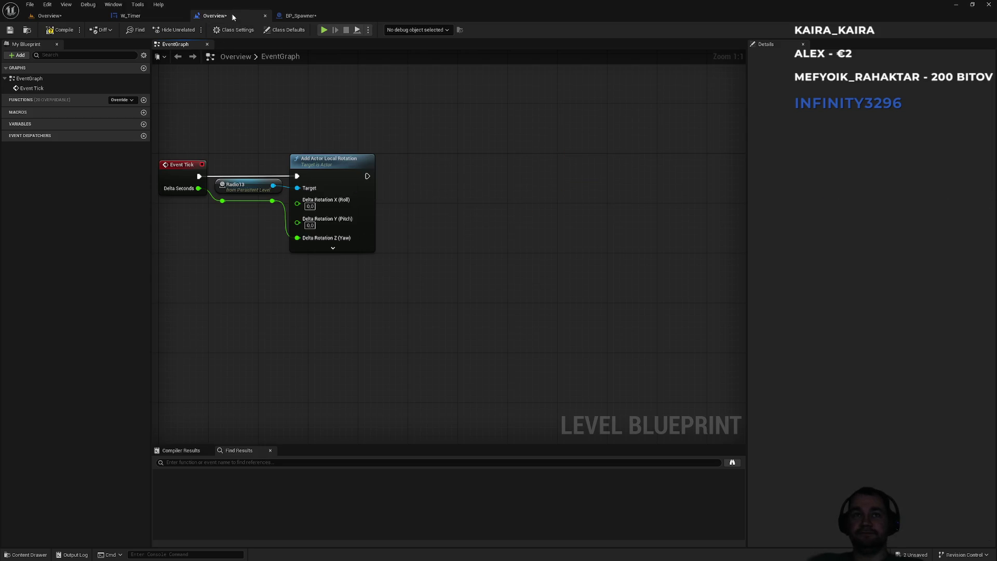
middle_click(233, 17)
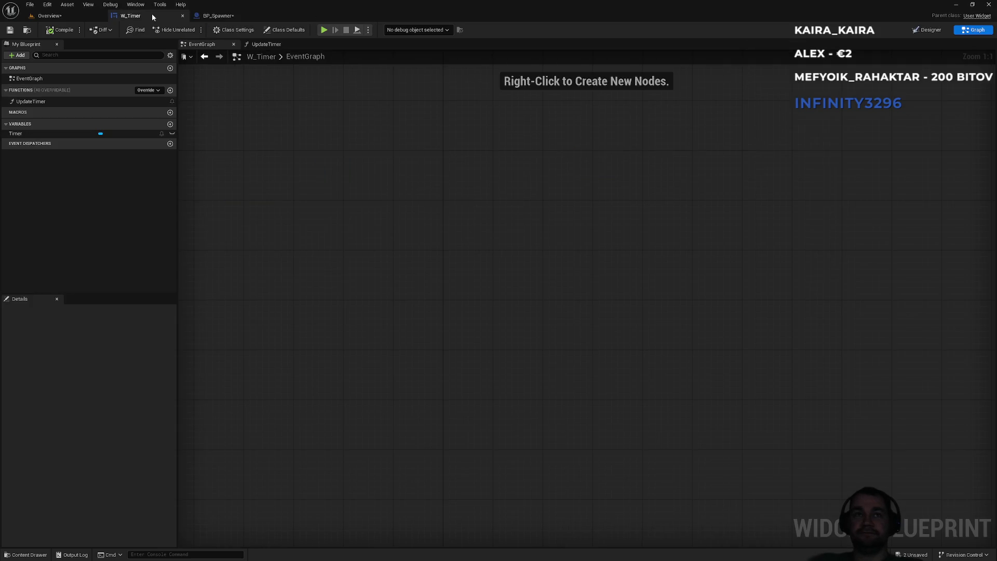
In the UpdateTimer function, add a Branch node after the function entry
click(266, 44)
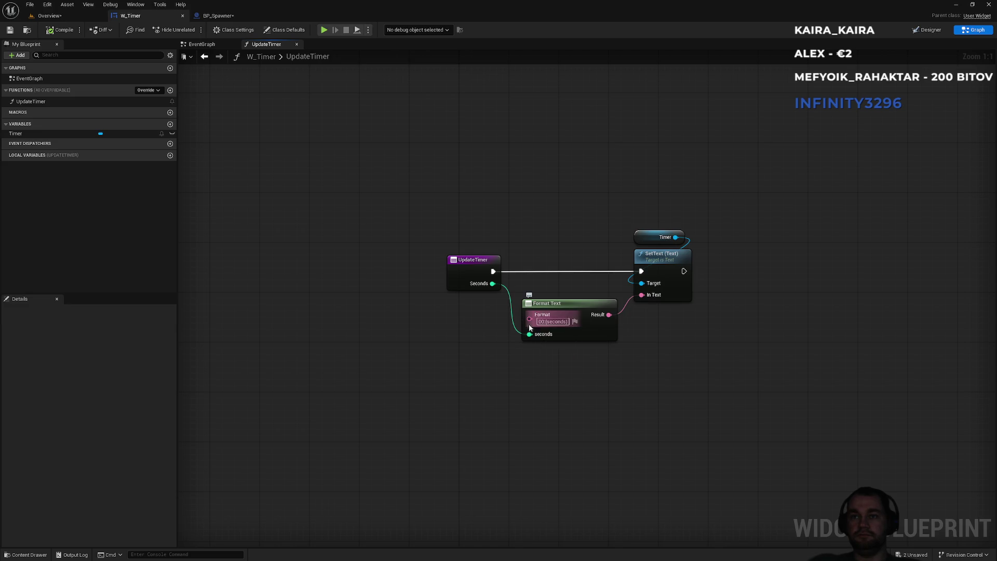
right_click(426, 379)
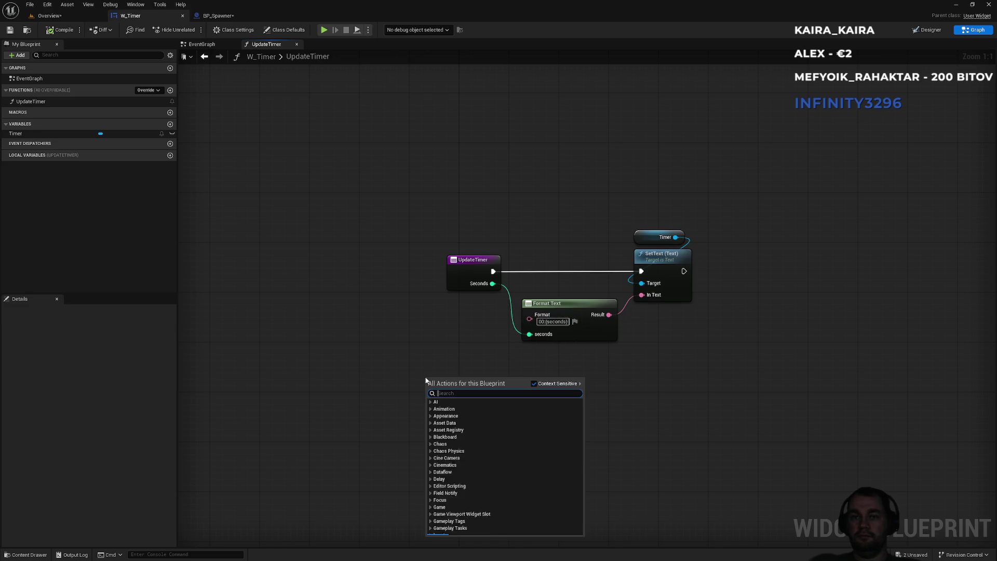
click(294, 360)
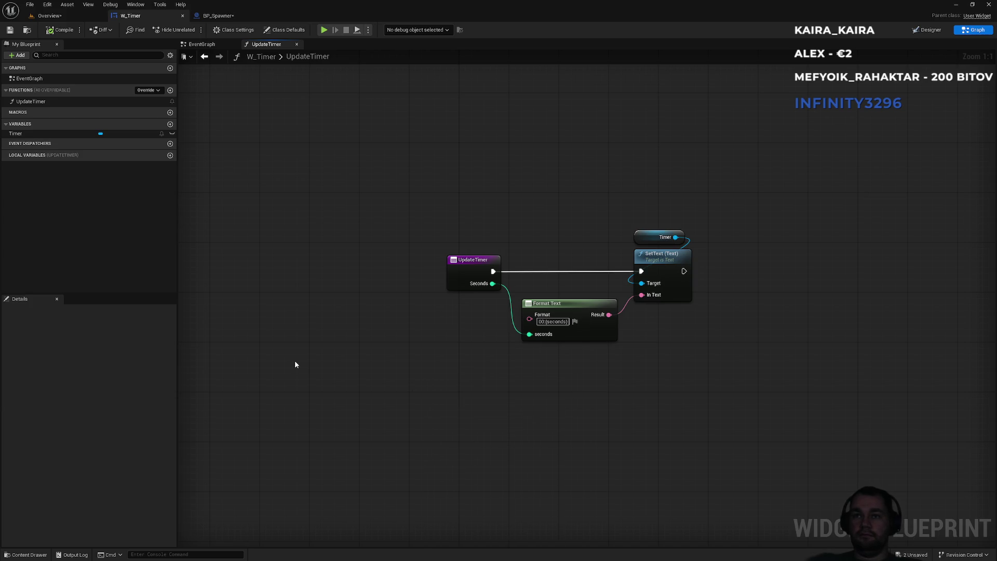
drag(472, 278, 372, 277)
alt+click(393, 271)
mouse_move(393, 271)
mouse_down()
mouse_move(434, 344)
mouse_move(428, 385)
mouse_up()
text(b)
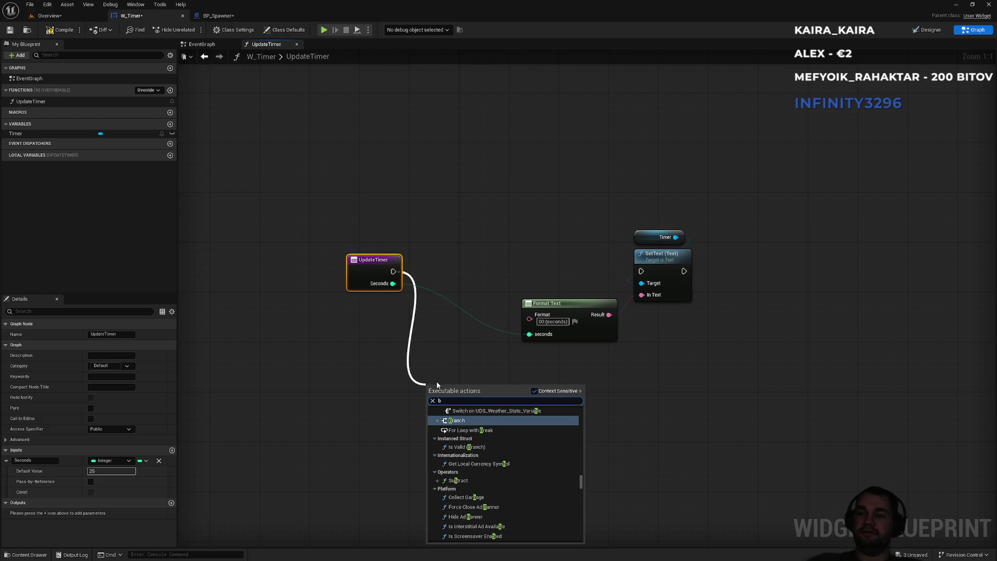
key(Return)
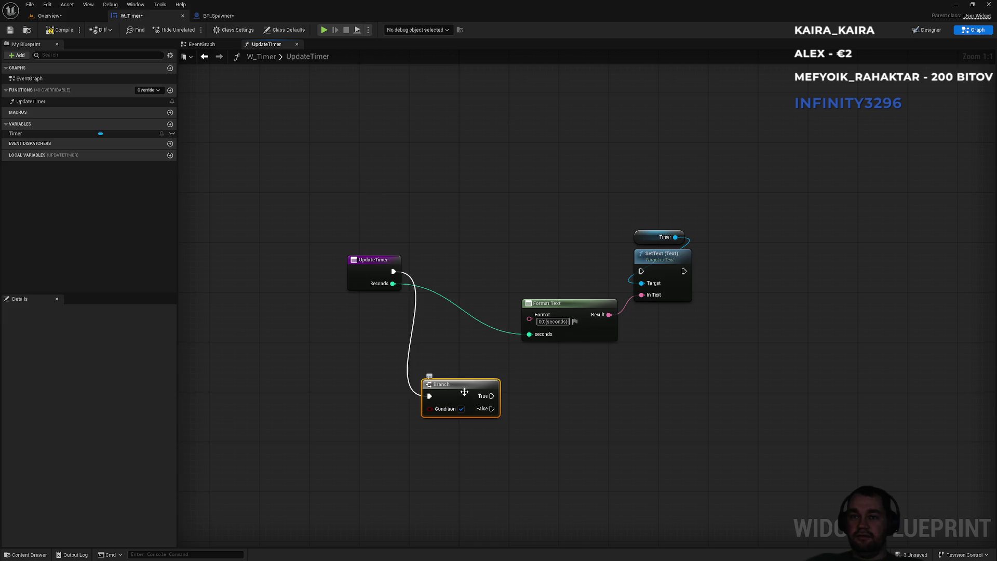
drag(464, 393, 439, 393)
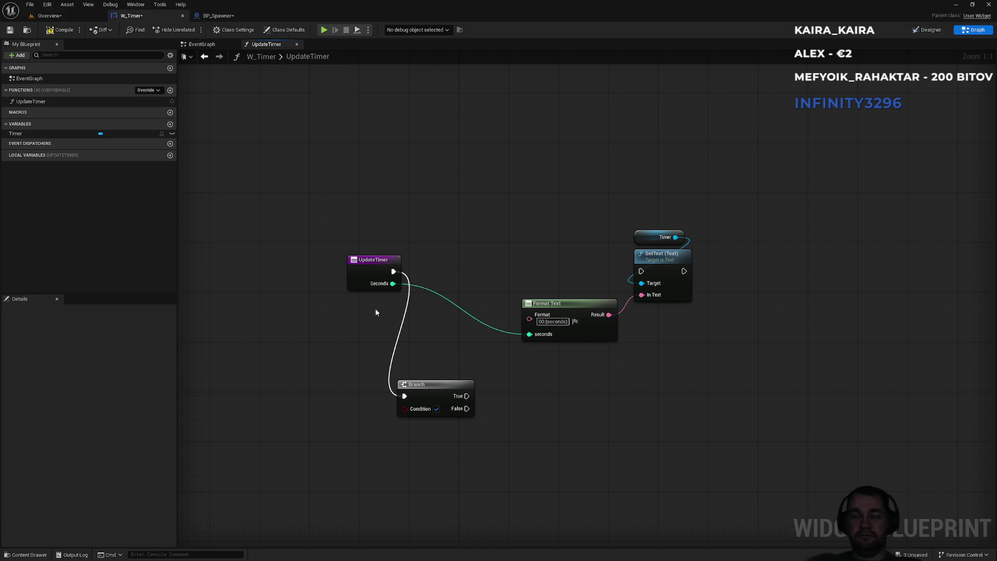
Compare Seconds with a <= node and feed its result into the Branch Condition
mouse_move(393, 283)
mouse_down()
mouse_move(339, 357)
mouse_move(340, 380)
mouse_up()
text(>)
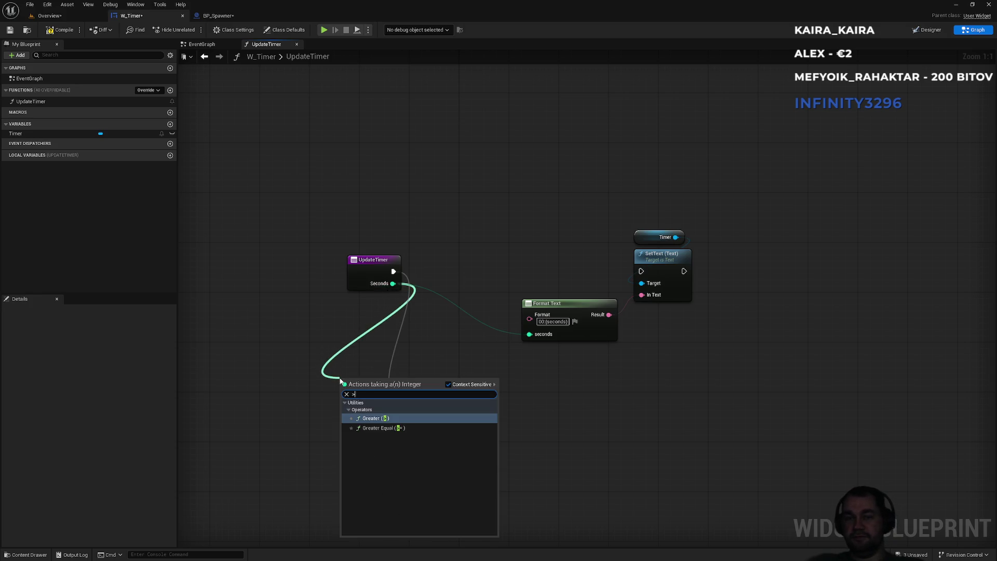
key(Down)
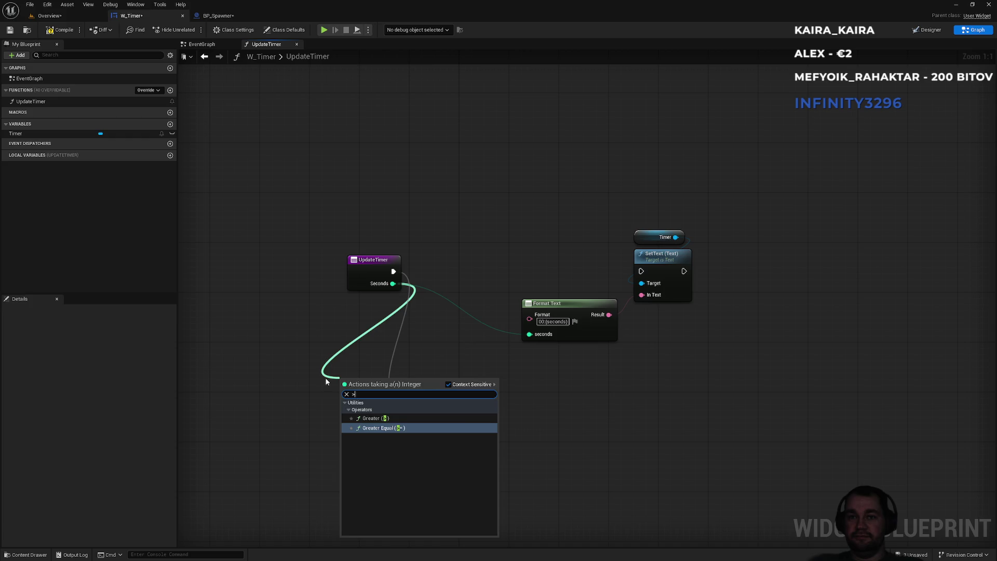
key(Return)
drag(356, 375, 332, 381)
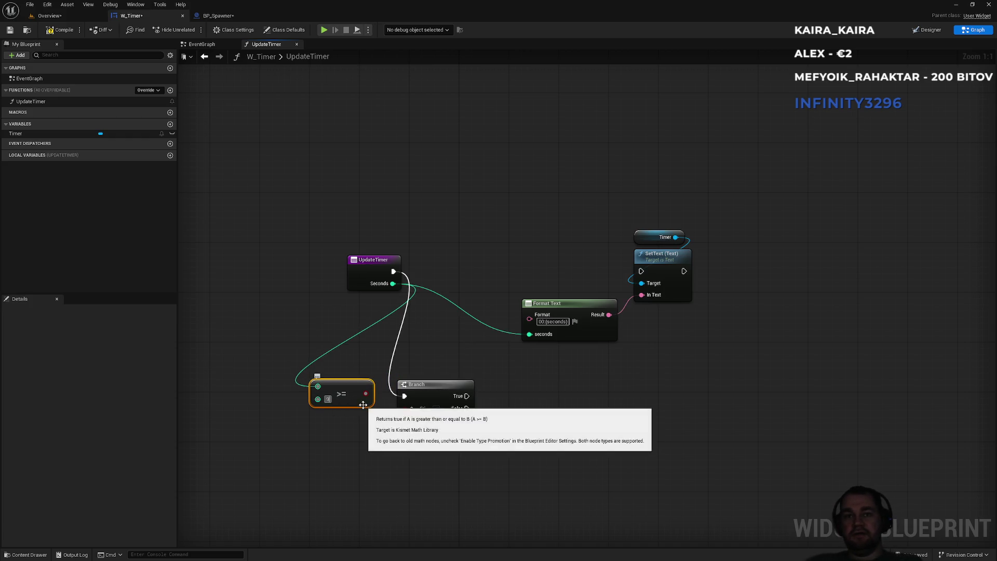
key(Delete)
mouse_move(393, 283)
mouse_down()
mouse_move(356, 364)
mouse_move(371, 372)
mouse_up()
text(<=)
key(Return)
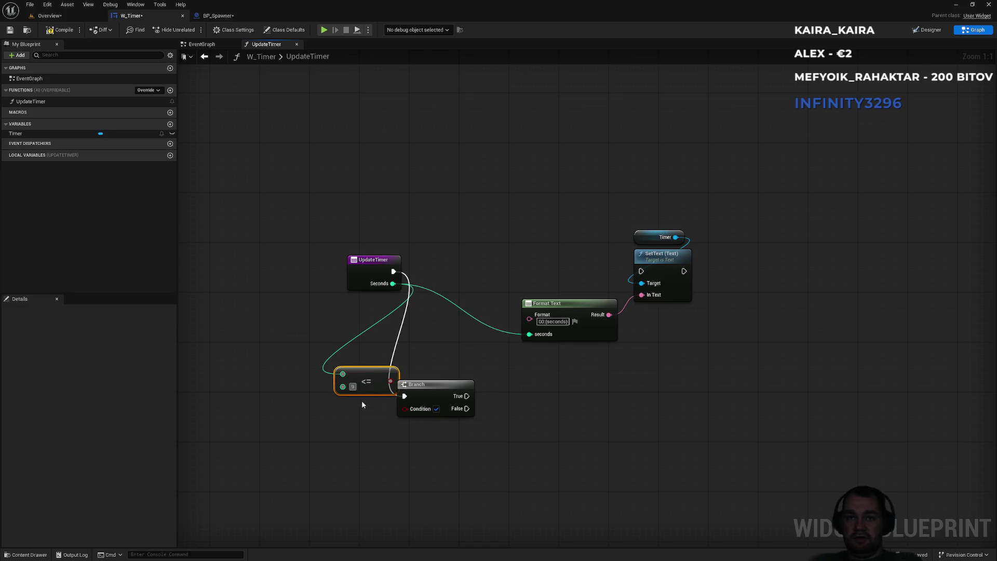
mouse_move(388, 380)
mouse_down()
mouse_move(405, 408)
mouse_move(354, 388)
mouse_up()
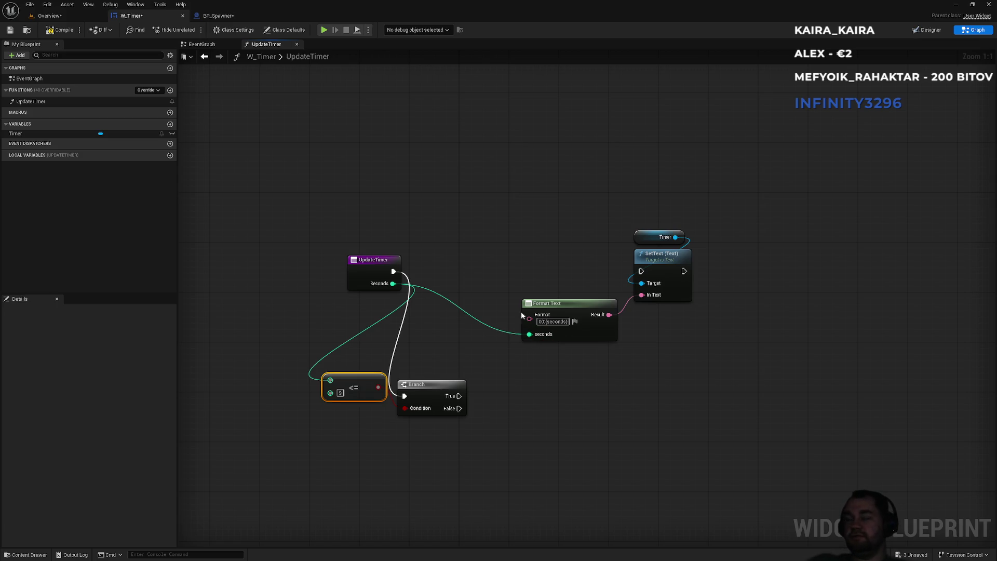
Copy the Format Text node to place a duplicate below the Branch
drag(529, 318, 522, 380)
text(fo)
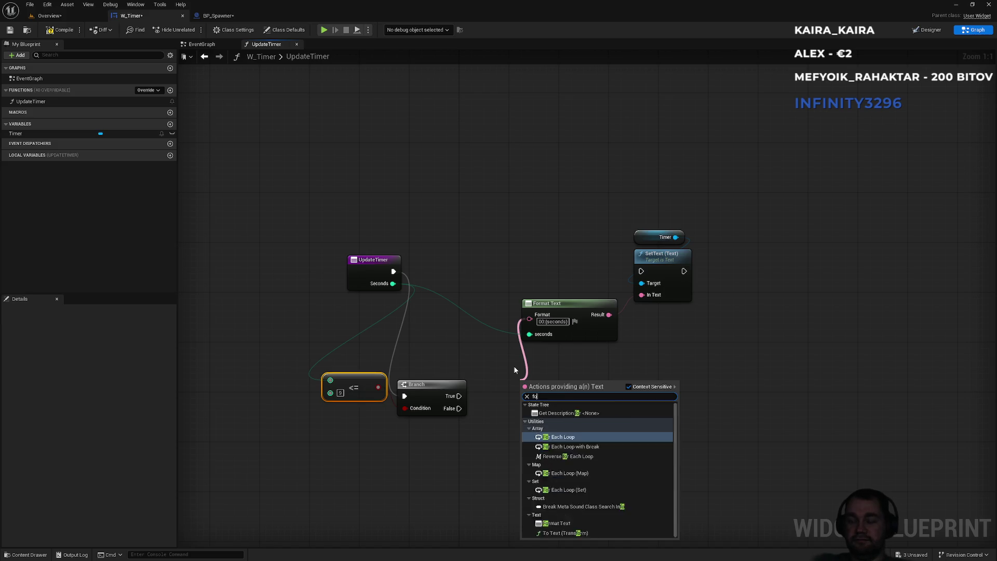
text(rm)
key(Escape)
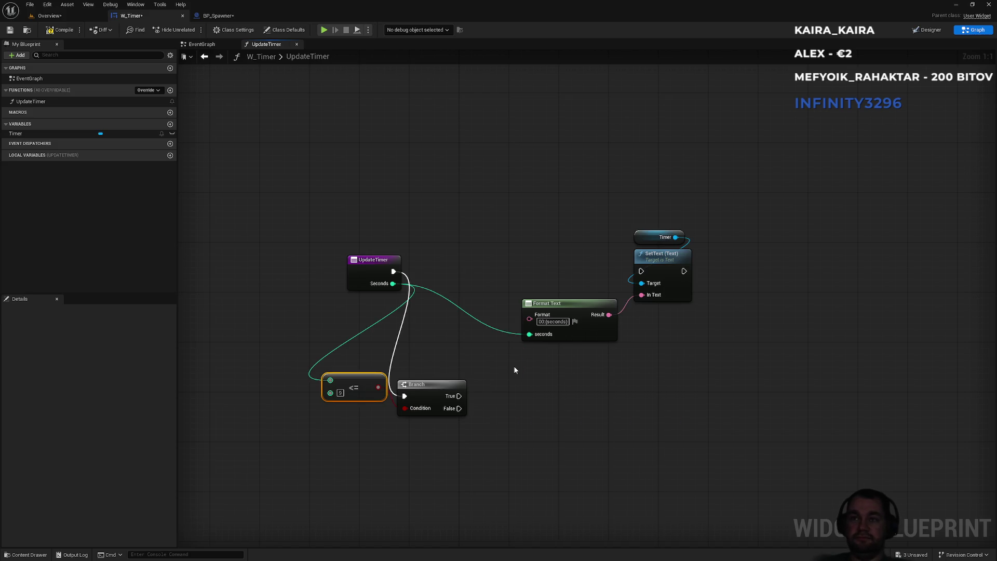
click(573, 320)
key(ctrl+c)
click(541, 396)
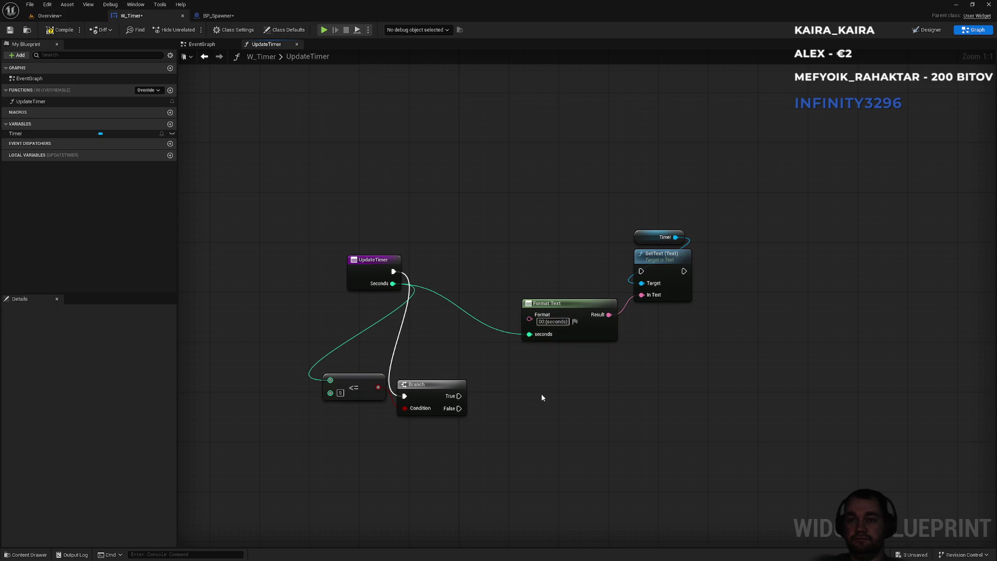
Duplicate the Format Text node, change its format to 00:0{seconds}, and wire Seconds into it
key(ctrl+v)
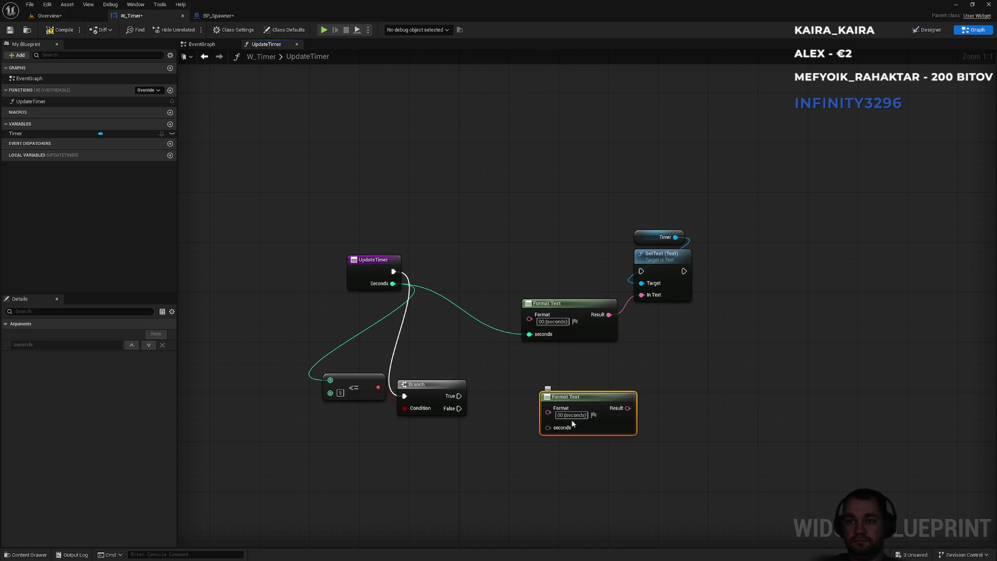
drag(499, 453, 486, 429)
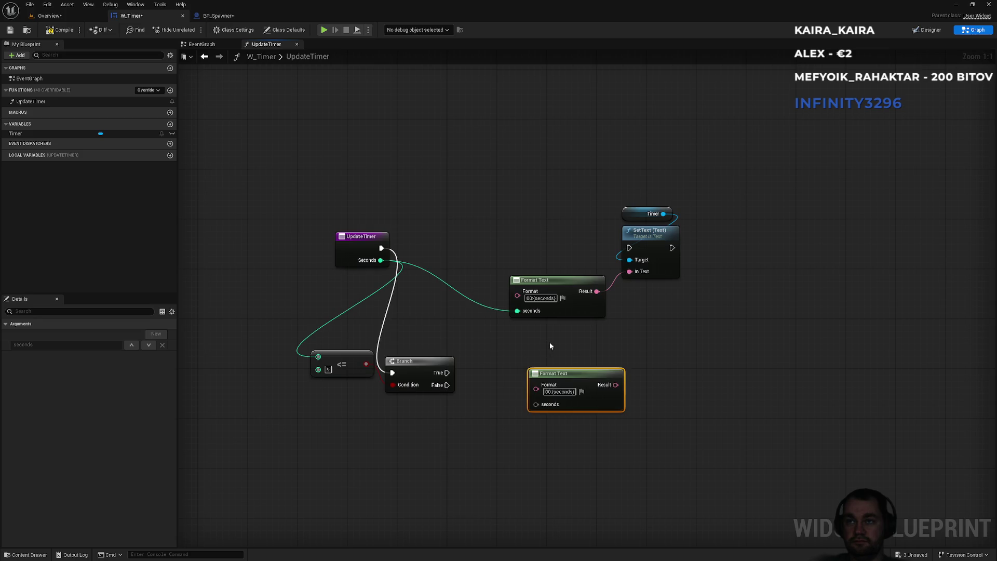
click(553, 393)
text(0)
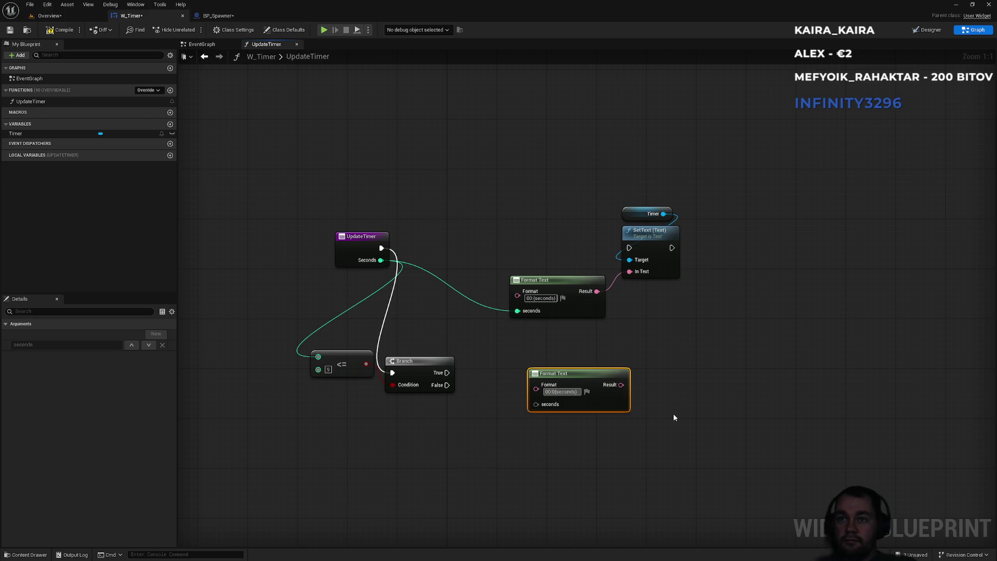
click(436, 352)
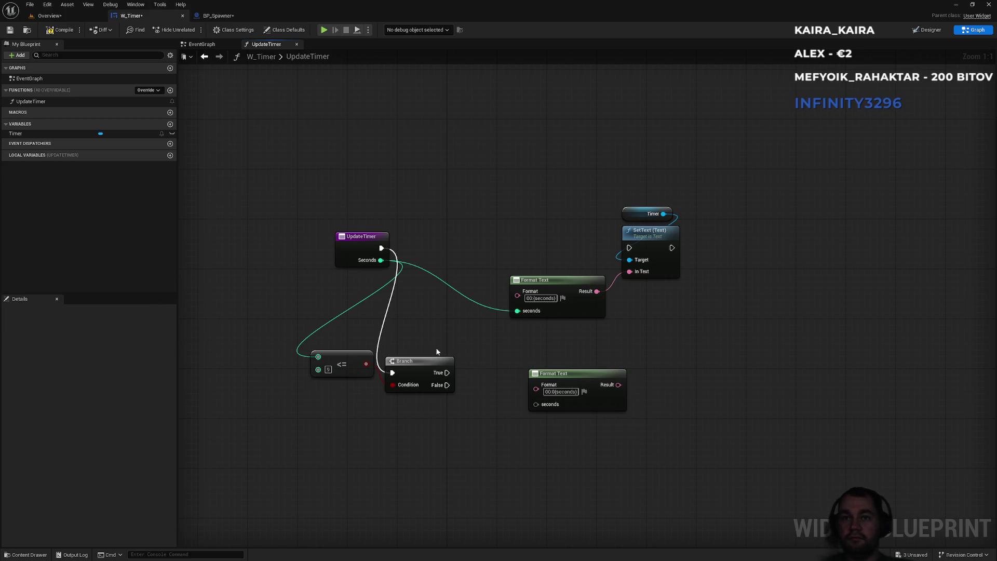
mouse_move(382, 265)
mouse_down()
mouse_move(546, 412)
mouse_move(536, 404)
mouse_up()
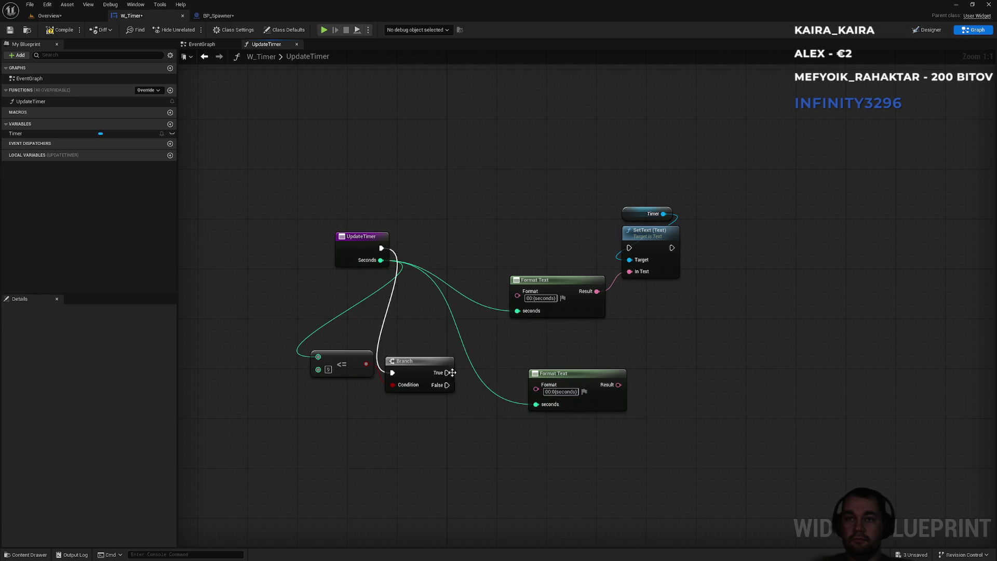
Paste a copy of the Timer SetText, feed it the new Format Text, and run it on True
click(651, 249)
click(653, 337)
key(ctrl+v)
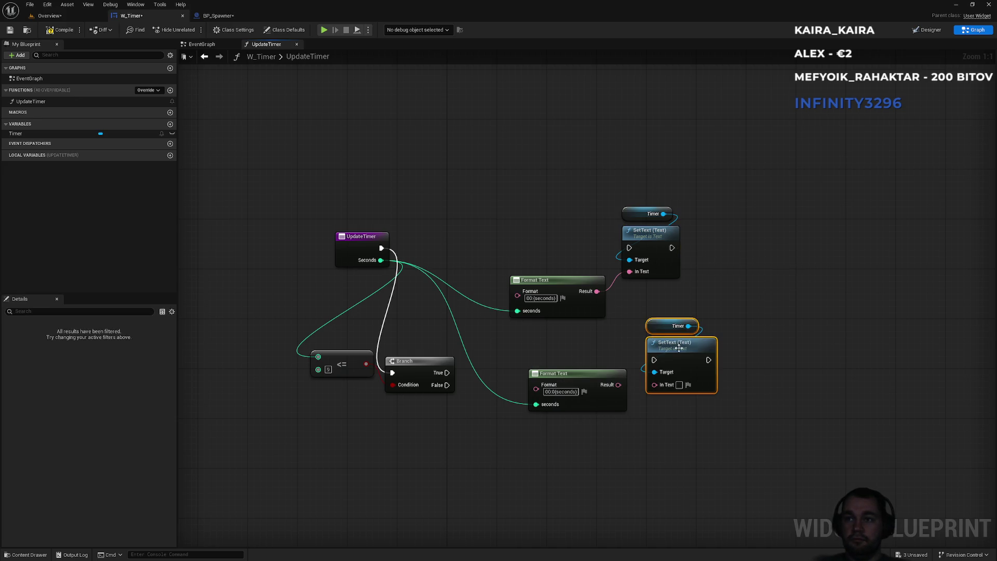
drag(654, 383, 582, 398)
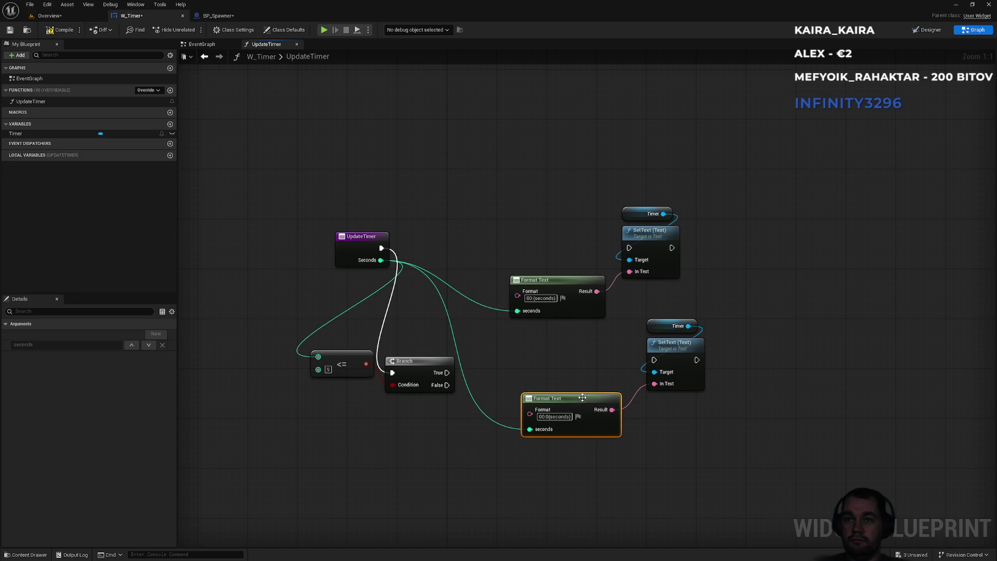
mouse_move(434, 373)
mouse_down()
mouse_move(452, 383)
mouse_move(666, 362)
mouse_up()
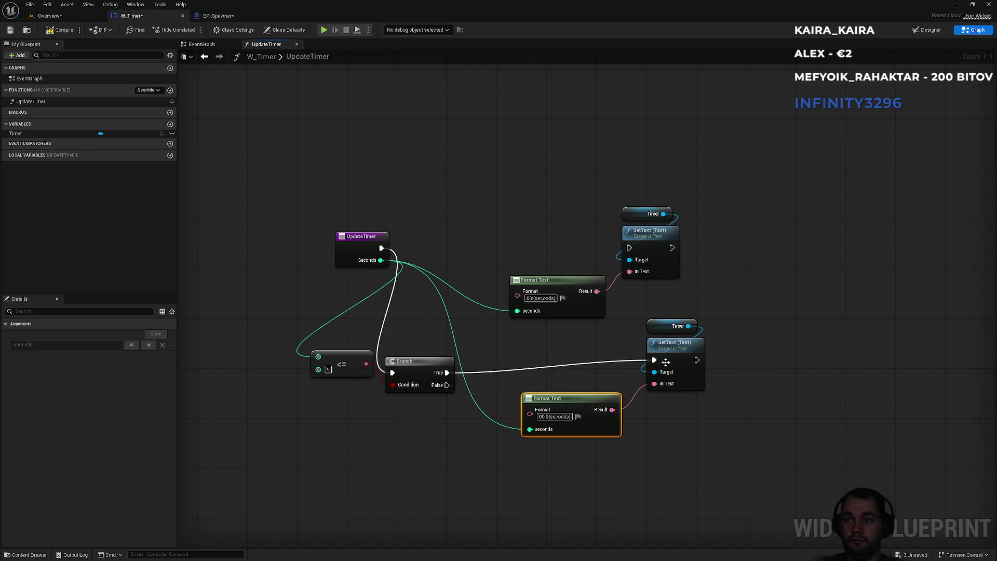
mouse_move(680, 301)
mouse_down()
mouse_move(708, 363)
mouse_move(673, 357)
mouse_up()
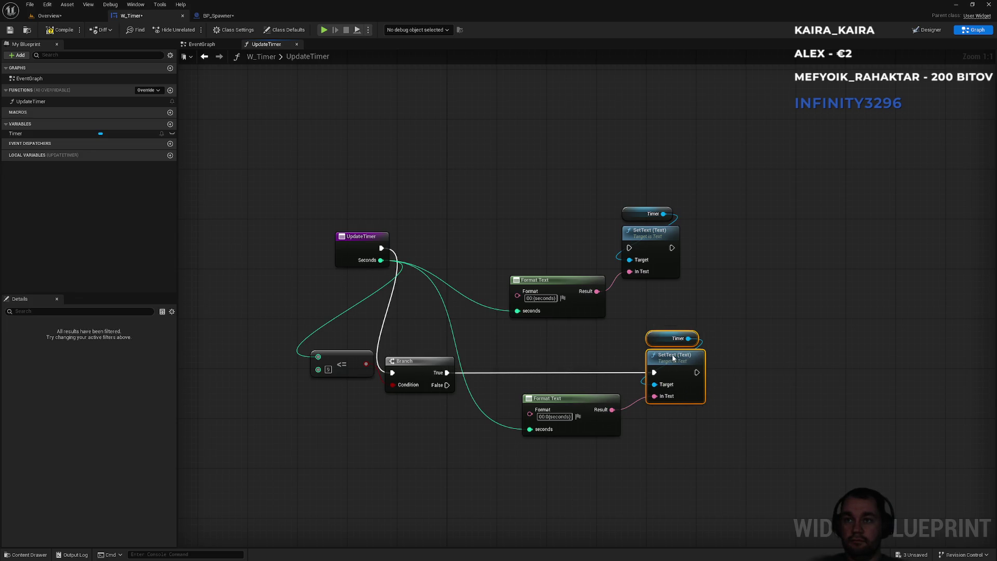
drag(591, 402, 603, 407)
drag(424, 370, 481, 370)
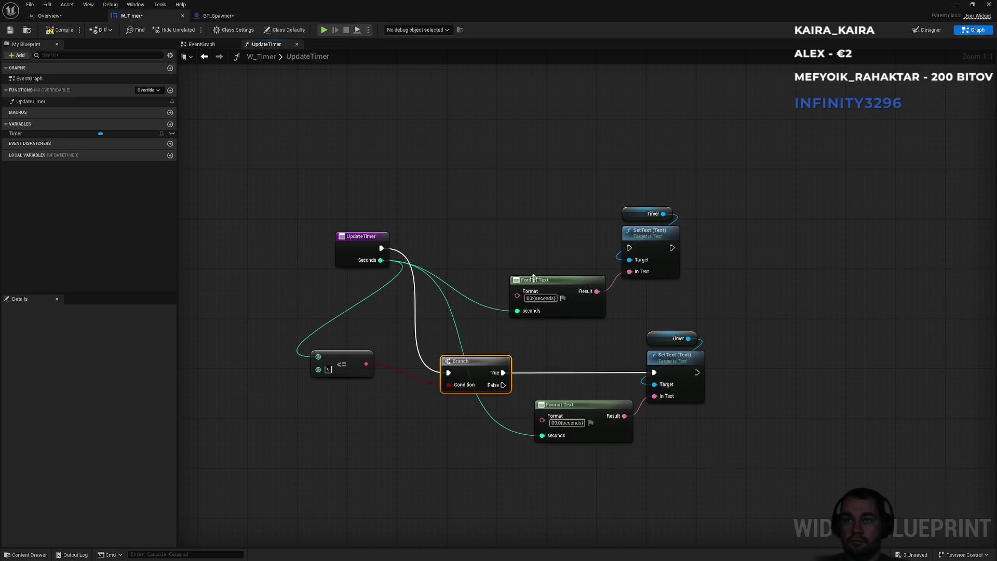
Run the original SetText on the Branch's False path and rearrange the UpdateTimer, <= and Branch nodes
drag(559, 240, 574, 288)
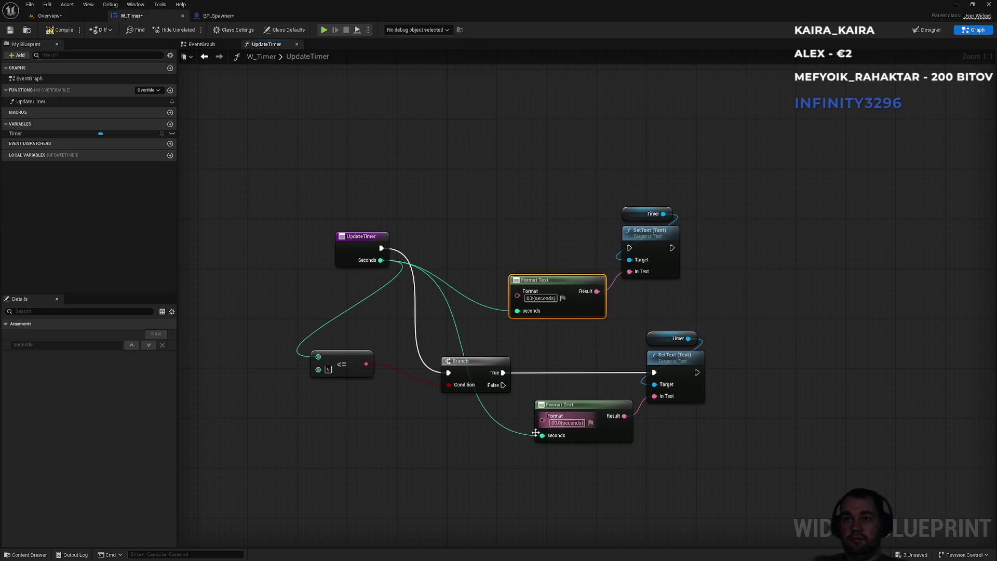
drag(503, 384, 629, 247)
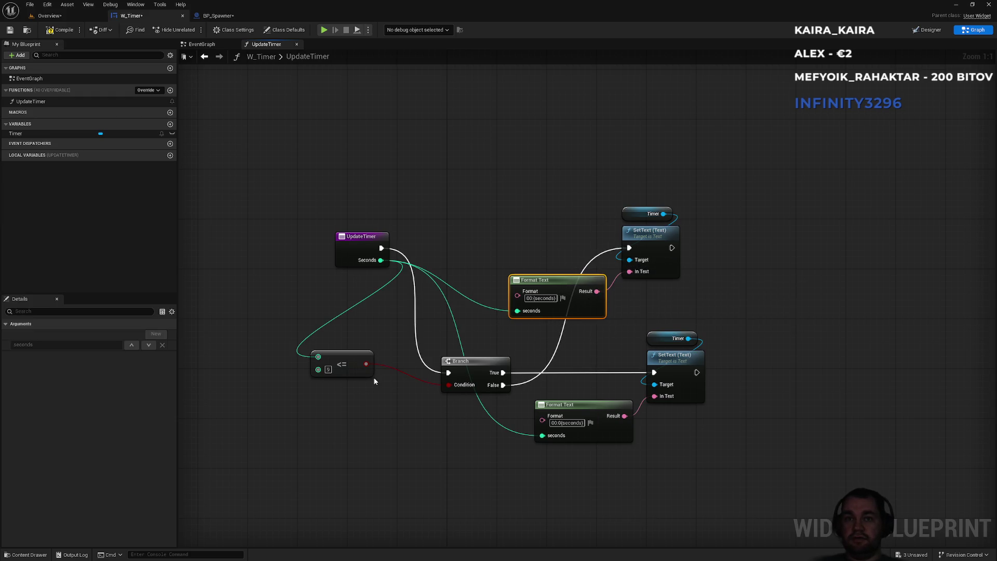
drag(365, 241, 290, 248)
mouse_move(347, 359)
mouse_down()
mouse_move(408, 216)
mouse_move(398, 290)
mouse_move(404, 197)
mouse_move(372, 205)
mouse_up()
mouse_move(476, 363)
mouse_down()
mouse_move(467, 198)
mouse_move(461, 247)
mouse_up()
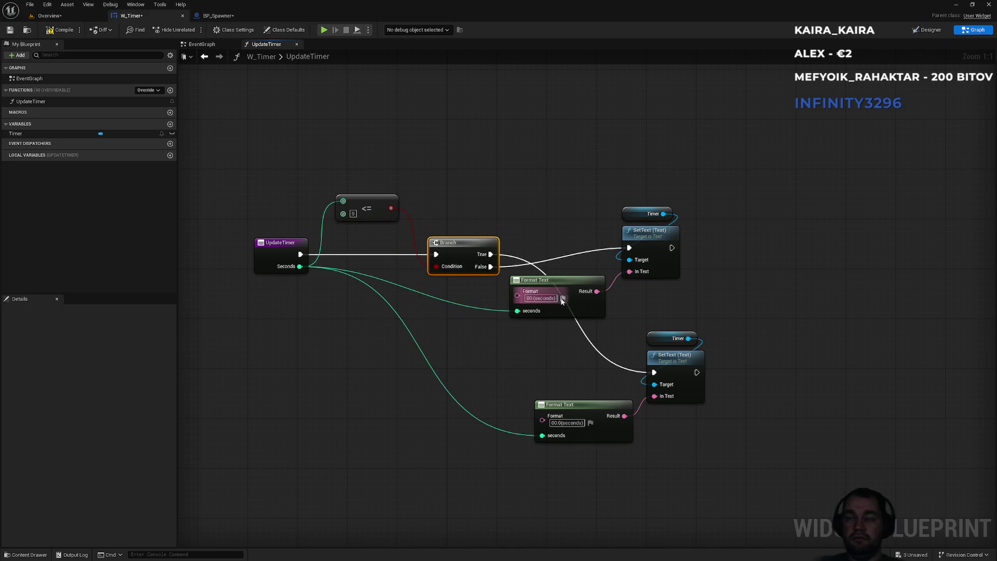
Move the True-path Timer SetText nodes to the top and the False-path nodes further down
mouse_move(706, 324)
mouse_down()
mouse_move(646, 348)
mouse_move(644, 405)
mouse_up()
drag(687, 361, 662, 137)
drag(699, 207, 586, 318)
drag(593, 284, 585, 334)
click(572, 444)
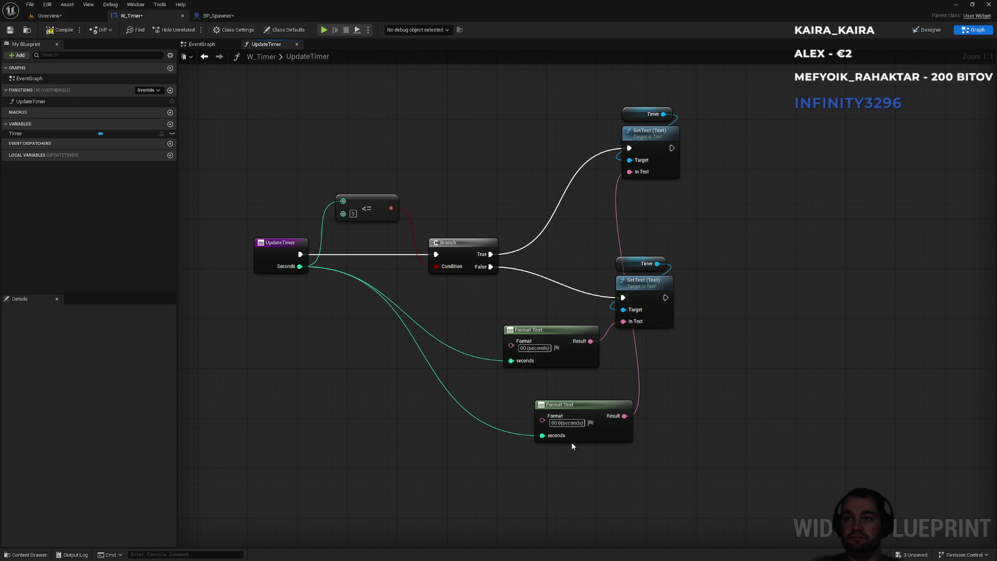
Place each Format Text beside its SetText, tidy the lower group, and save all changes
mouse_move(589, 412)
mouse_down()
mouse_move(587, 224)
mouse_move(628, 231)
mouse_up()
mouse_move(587, 408)
mouse_down()
mouse_move(571, 222)
mouse_move(558, 207)
mouse_up()
mouse_move(736, 103)
mouse_down()
mouse_move(574, 215)
mouse_move(682, 219)
mouse_up()
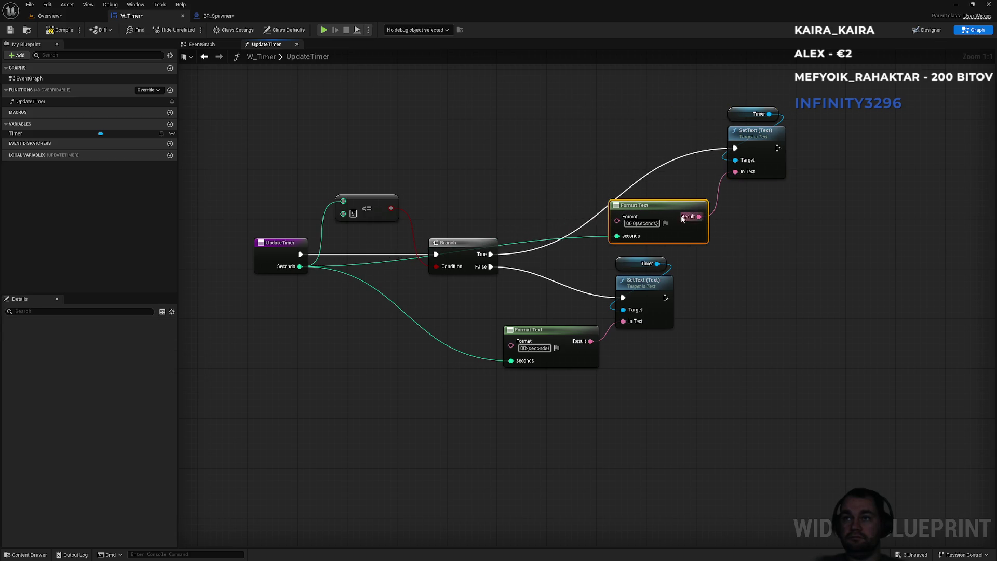
mouse_move(707, 264)
mouse_down()
mouse_move(565, 365)
mouse_move(585, 348)
mouse_move(597, 379)
mouse_up()
click(565, 313)
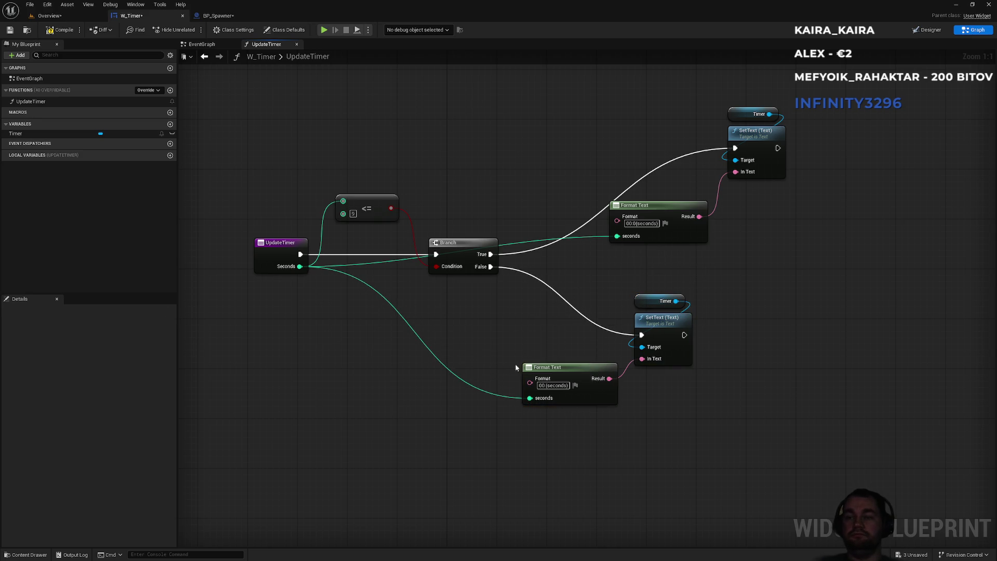
key(ctrl+shift+s)
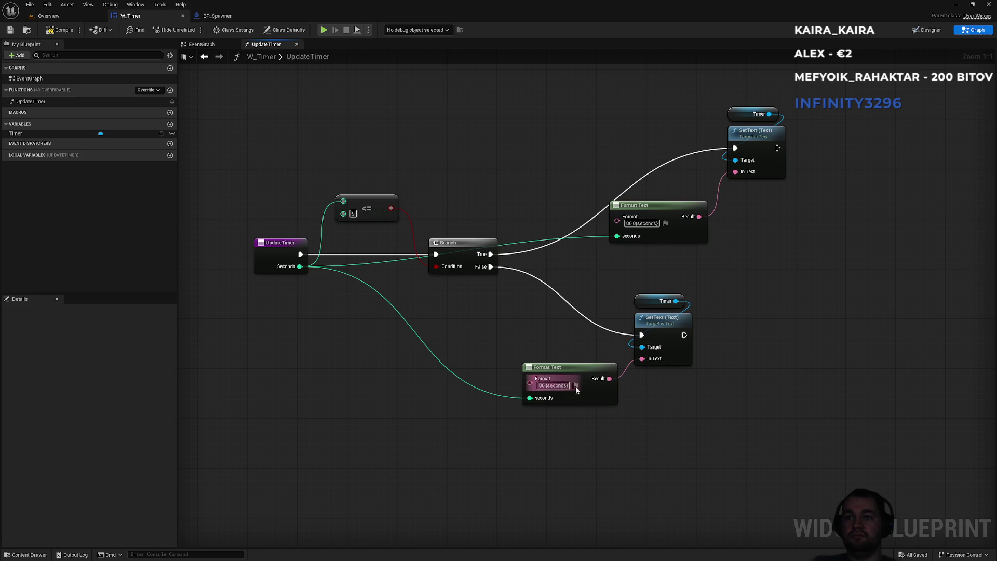
Simulate the level from the Overview tab, watching the timer read 00:01, 00:03 and 00:05, then stop
click(78, 16)
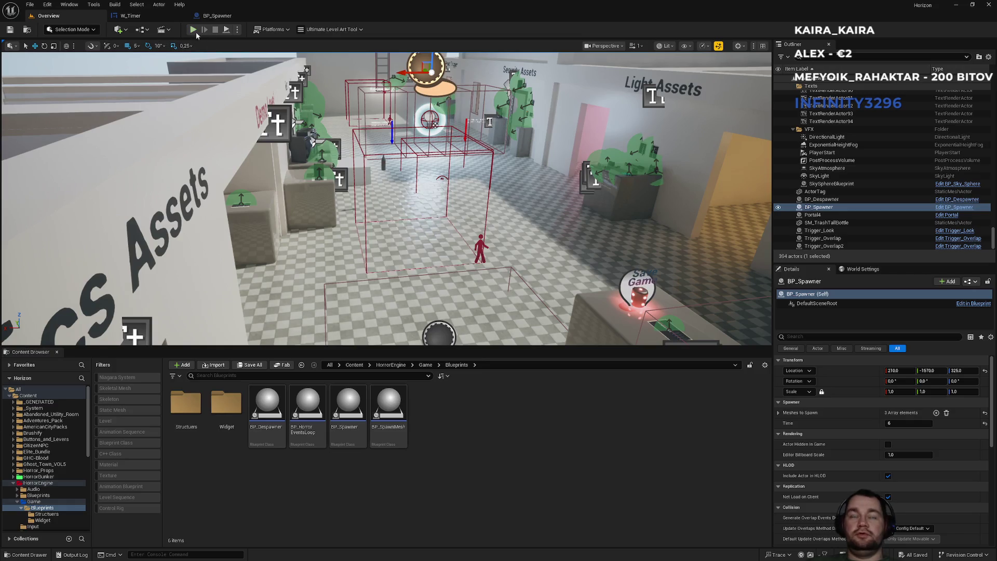
click(237, 29)
click(276, 109)
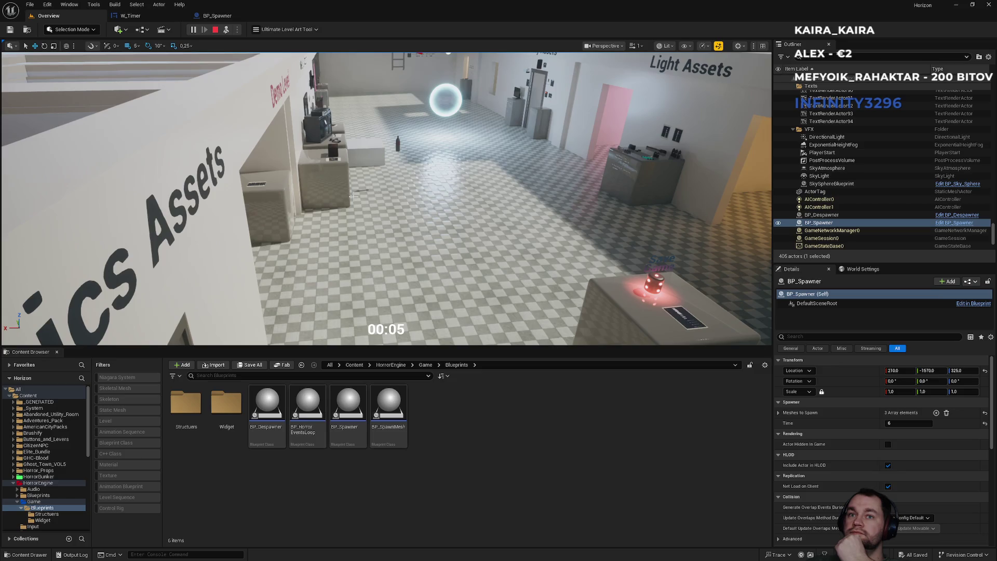
key(Escape)
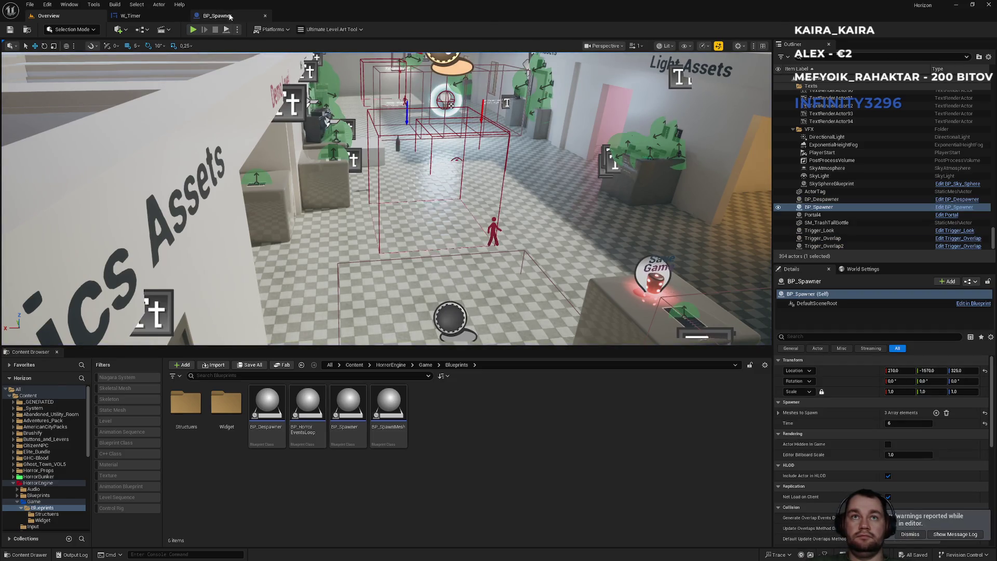
click(230, 17)
click(138, 18)
click(217, 16)
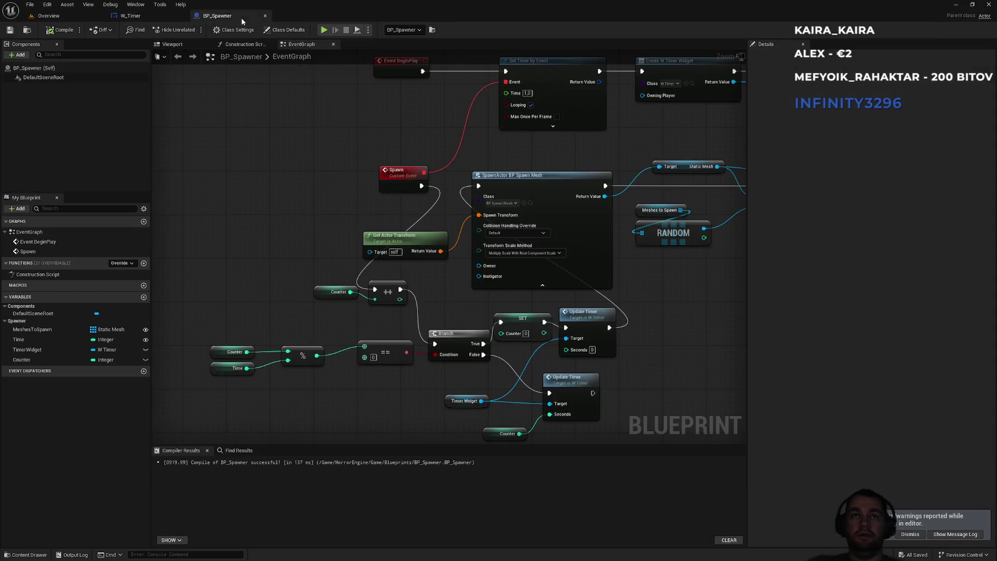
drag(280, 172, 260, 189)
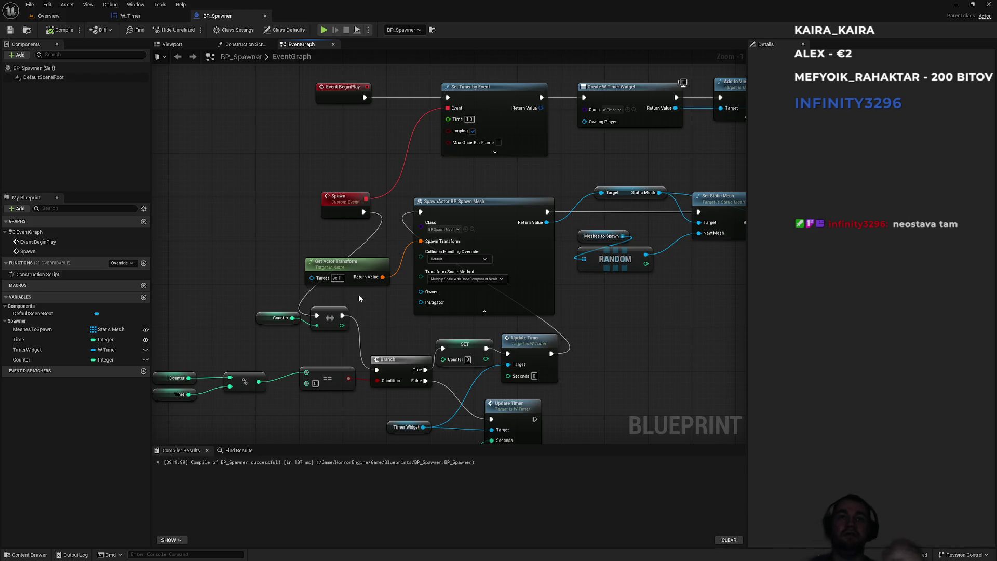
click(48, 15)
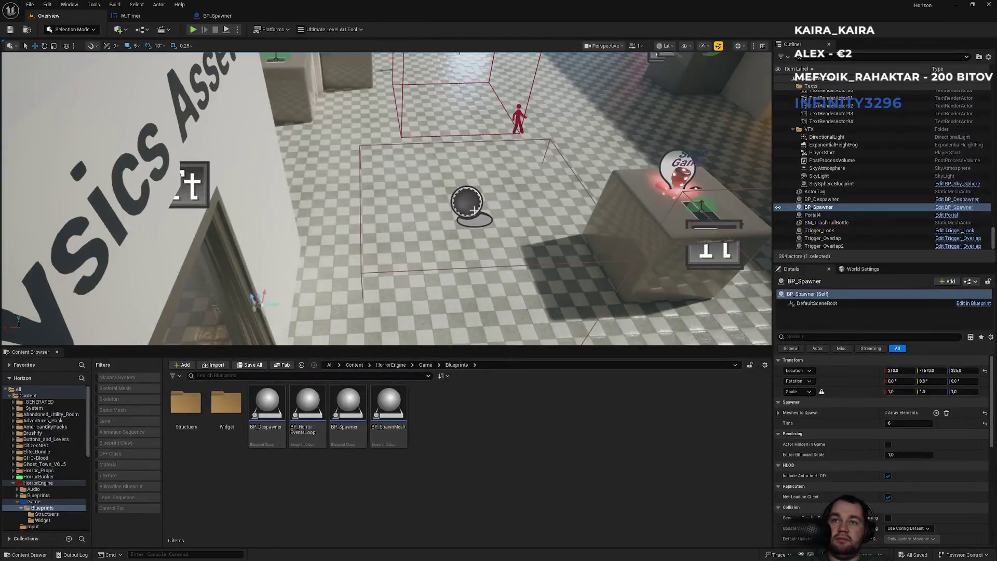
Shift BP_Despawner along X, simulate until the countdown reaches 00:04, then reopen BP_Spawner's graph
mouse_move(444, 210)
mouse_down()
mouse_move(582, 212)
mouse_move(661, 185)
mouse_move(592, 93)
mouse_move(602, 88)
mouse_up()
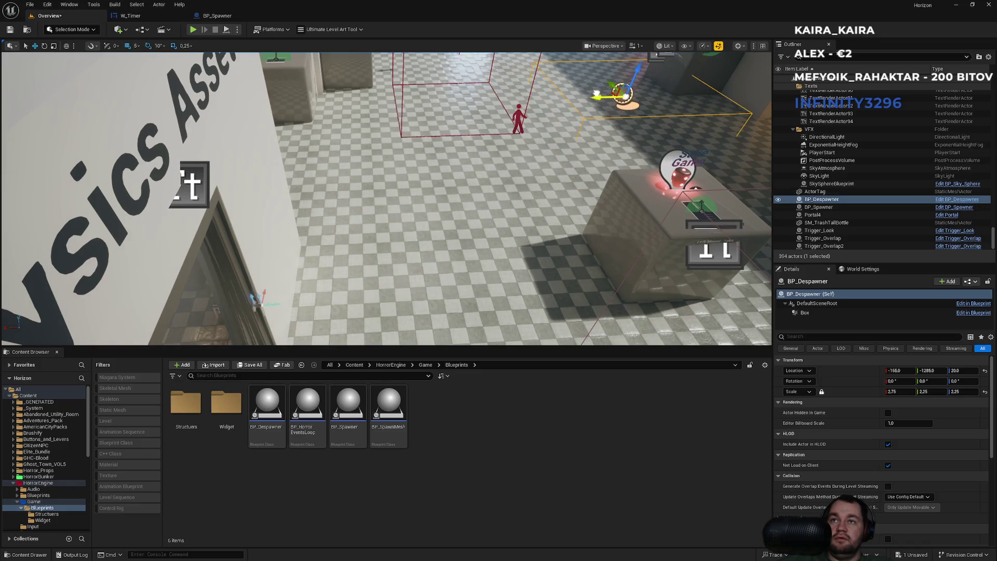
mouse_move(386, 197)
mouse_down()
mouse_move(312, 202)
mouse_move(363, 197)
mouse_move(343, 200)
mouse_up()
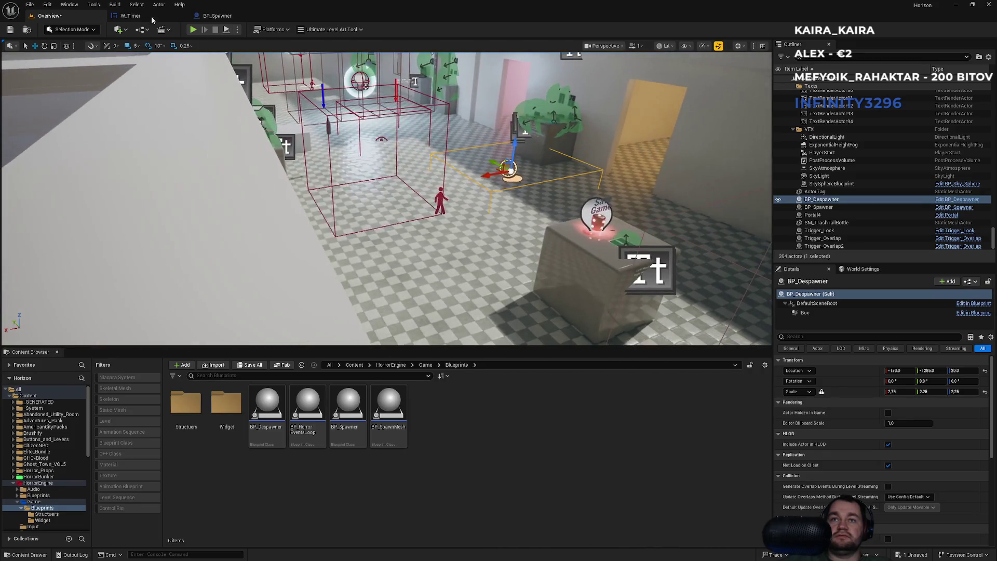
click(236, 29)
click(277, 109)
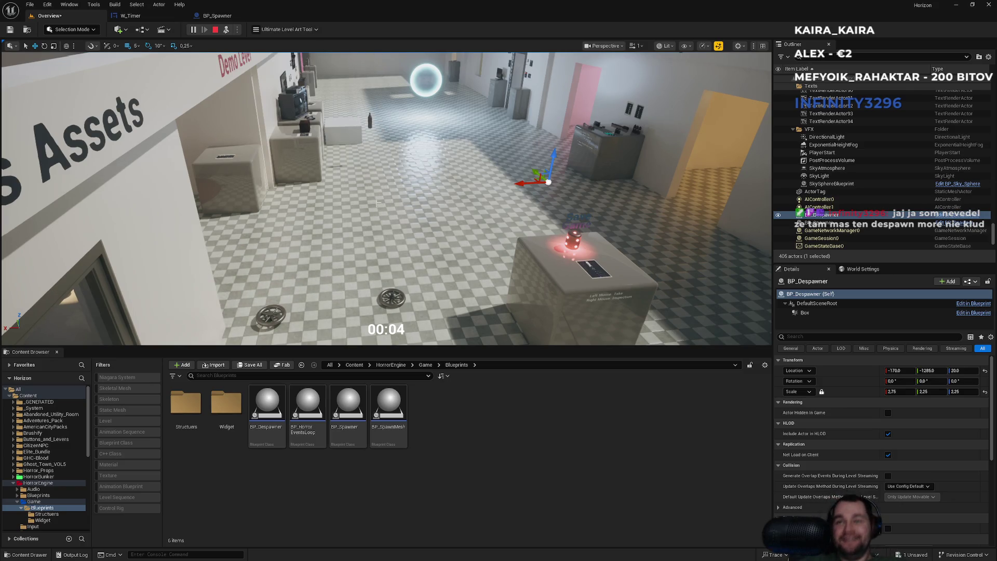
key(Escape)
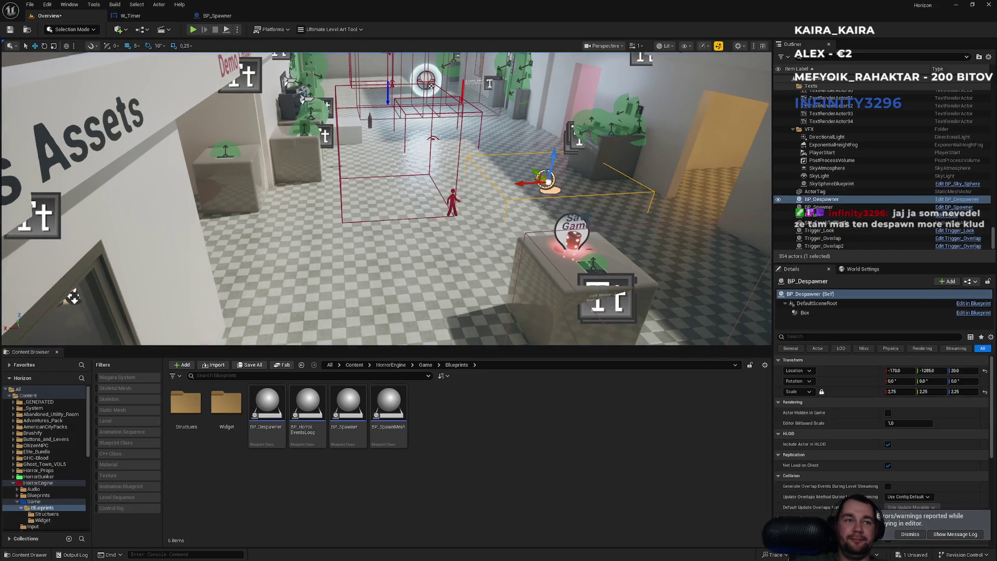
drag(74, 297, 107, 310)
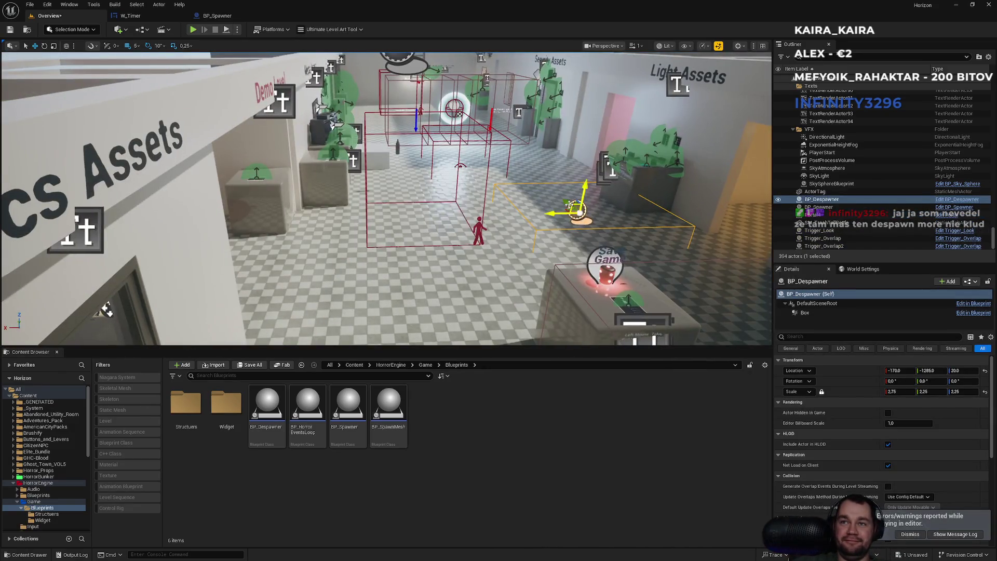
click(217, 15)
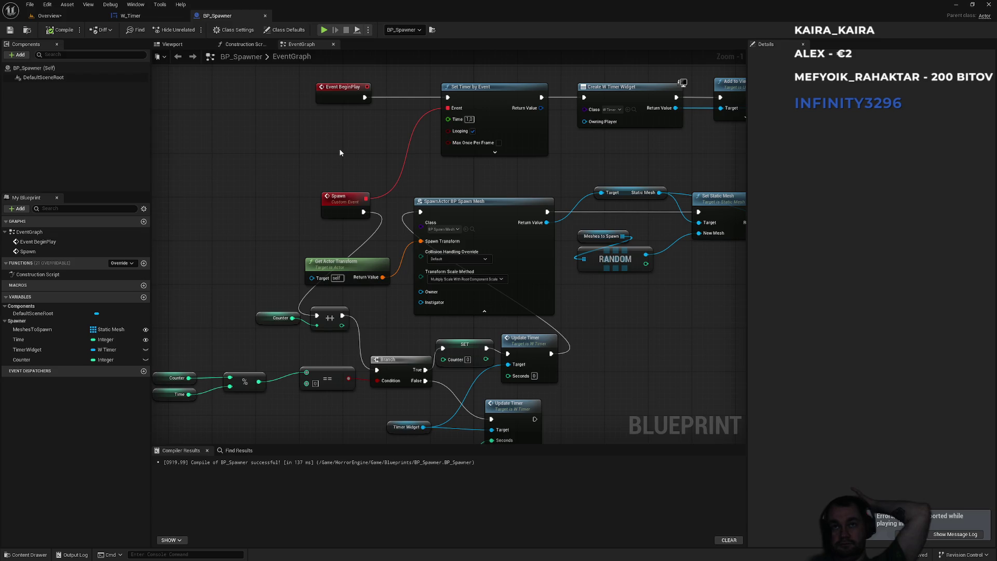
Feed the Time variable into the SET node so it writes Time into Counter
drag(337, 97, 268, 92)
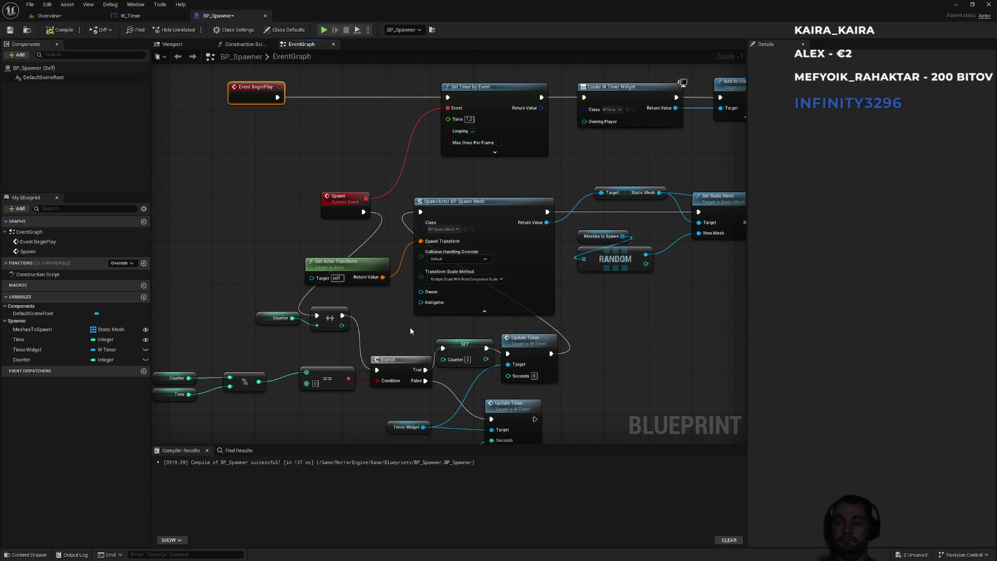
mouse_move(512, 173)
mouse_down()
mouse_move(349, 208)
mouse_move(393, 185)
mouse_up()
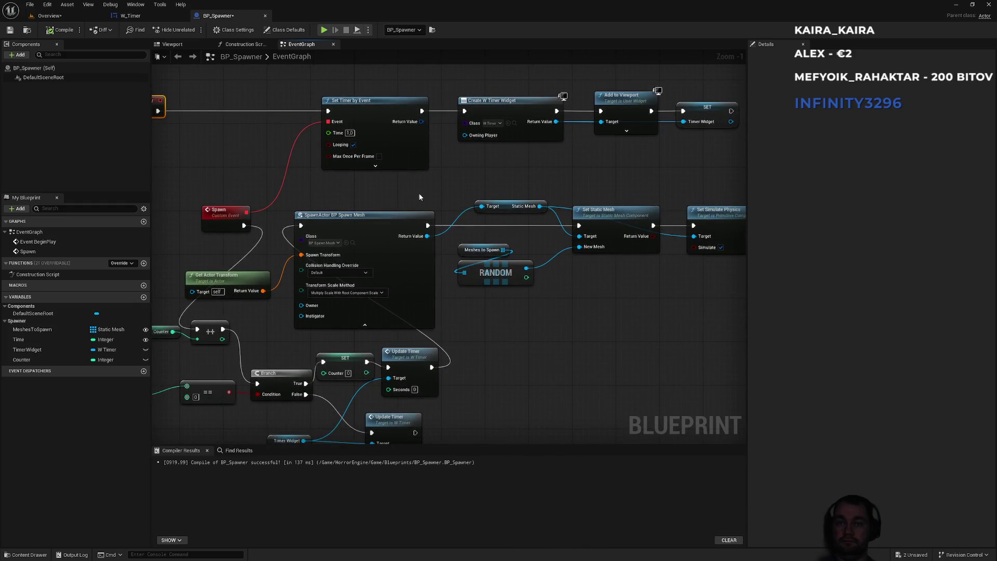
drag(465, 351, 350, 356)
scroll(267, 176, up, 1)
mouse_move(267, 176)
mouse_down()
mouse_move(435, 242)
mouse_move(463, 151)
mouse_move(456, 89)
mouse_move(432, 81)
mouse_up()
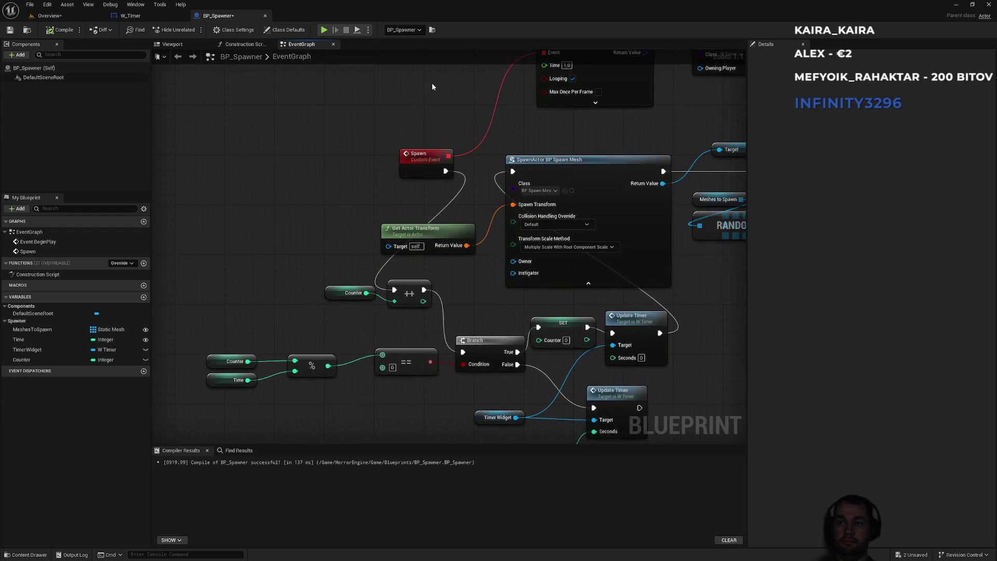
mouse_move(21, 339)
mouse_down()
mouse_move(548, 344)
mouse_move(490, 311)
mouse_up()
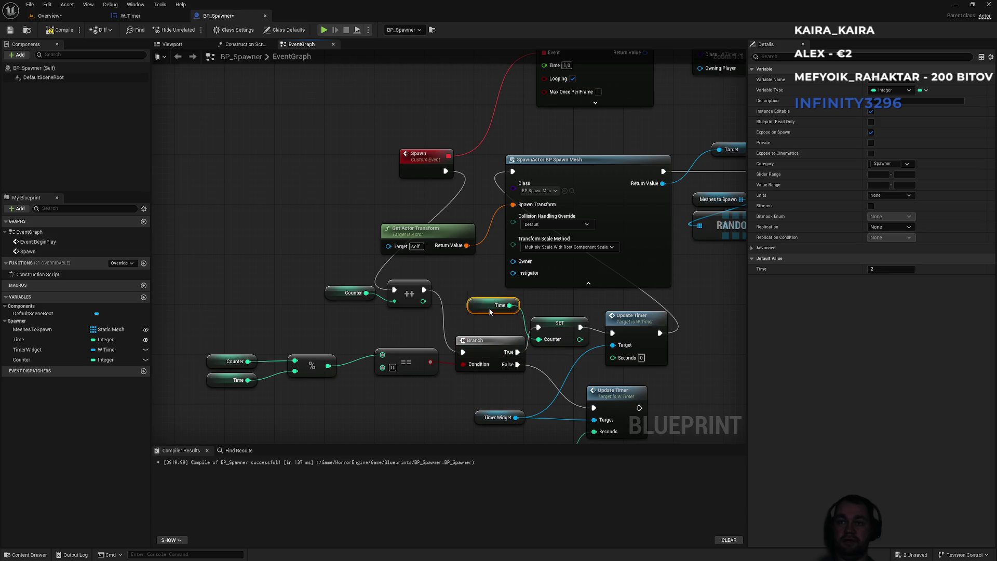
Replace Counter's ++ node after Spawn with a -- node wired into the Branch
click(415, 290)
key(Delete)
mouse_move(366, 293)
mouse_down()
mouse_move(423, 296)
mouse_move(431, 306)
mouse_up()
mouse_move(445, 171)
mouse_down()
mouse_move(426, 290)
mouse_move(462, 351)
mouse_up()
drag(445, 308, 426, 308)
click(472, 286)
mouse_move(472, 270)
mouse_down()
mouse_move(348, 322)
mouse_move(337, 348)
mouse_move(504, 317)
mouse_move(391, 338)
mouse_up()
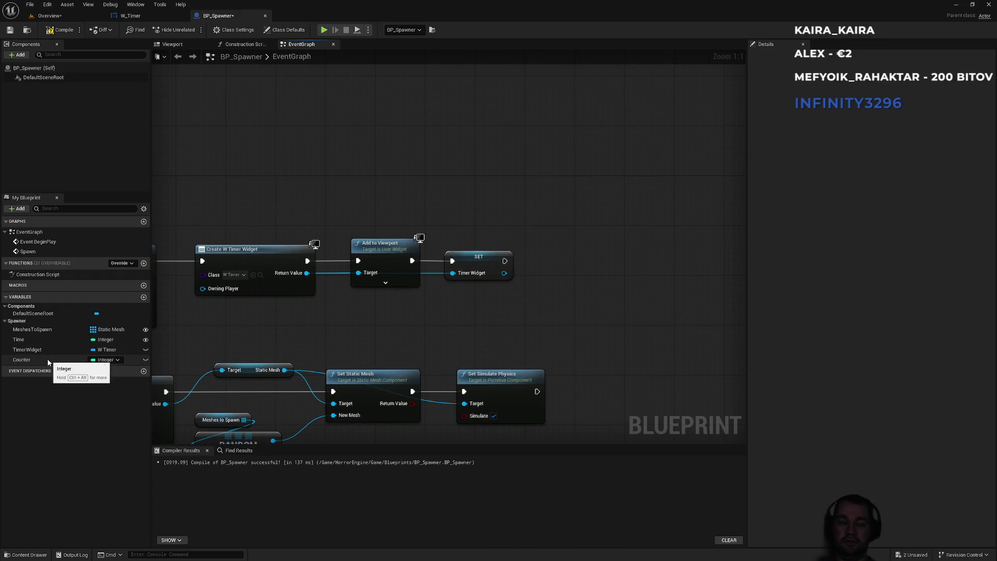
Add an Update Timer call after SET, targeting the stored Timer Widget
drag(504, 273, 533, 276)
text(upda)
key(Return)
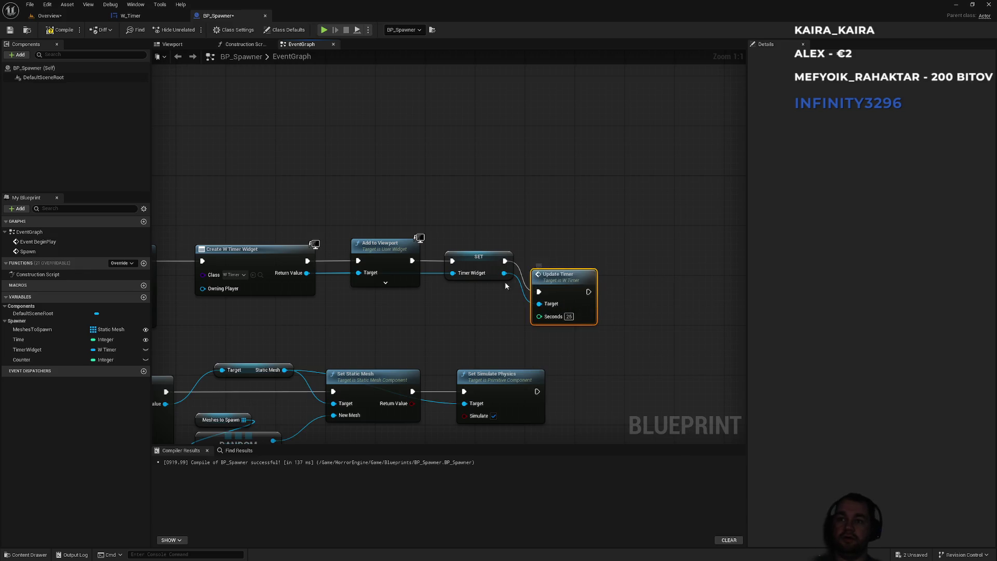
mouse_move(565, 280)
mouse_down()
mouse_move(595, 254)
mouse_move(578, 250)
mouse_up()
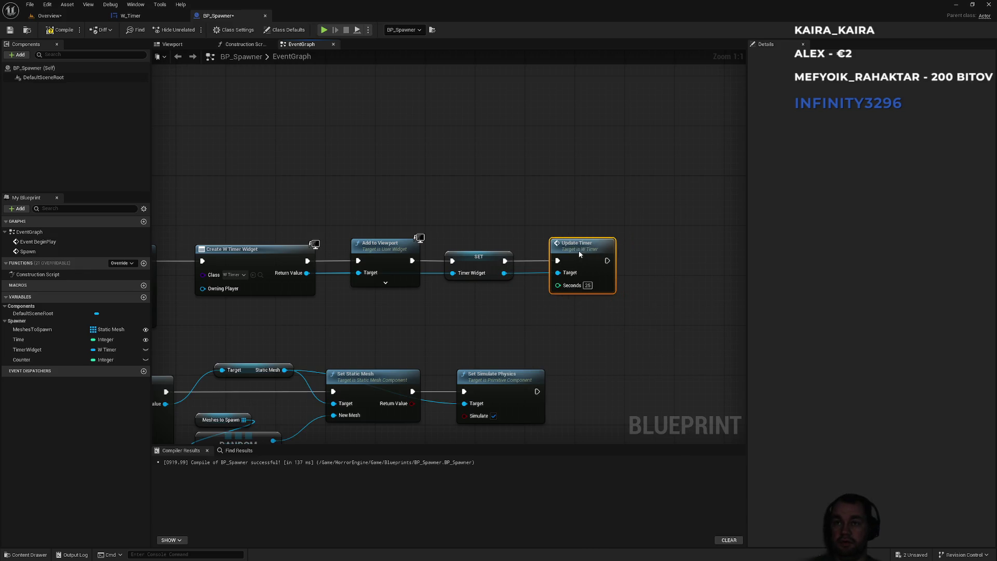
click(519, 322)
Feed the Time variable, instead of Counter, into Update Timer's Seconds pin
mouse_move(134, 361)
mouse_down()
mouse_move(435, 354)
mouse_move(570, 286)
mouse_up()
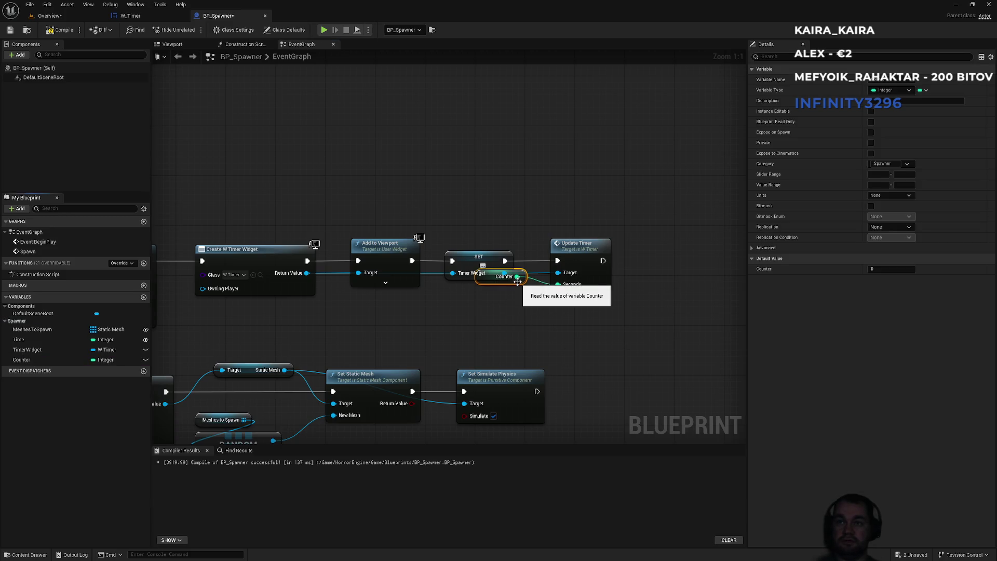
key(Delete)
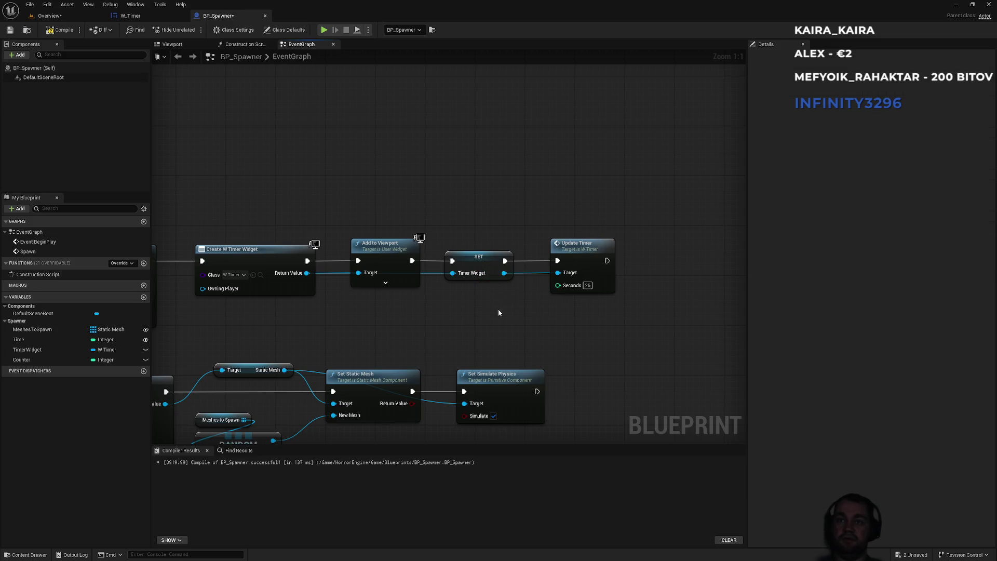
drag(33, 338, 588, 289)
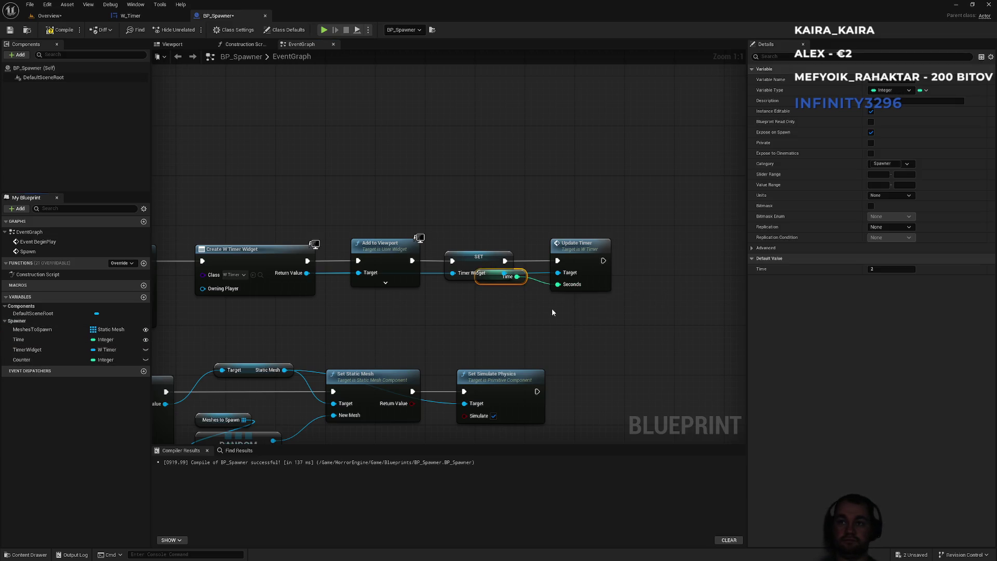
mouse_move(518, 283)
mouse_down()
mouse_move(524, 229)
mouse_move(511, 233)
mouse_move(593, 232)
mouse_up()
click(524, 309)
mouse_move(445, 352)
mouse_down()
mouse_move(685, 262)
mouse_move(427, 329)
mouse_up()
mouse_move(418, 270)
mouse_down()
mouse_move(475, 243)
mouse_move(356, 205)
mouse_move(360, 213)
mouse_up()
mouse_move(496, 250)
mouse_down()
mouse_move(554, 164)
mouse_move(488, 346)
mouse_move(489, 178)
mouse_up()
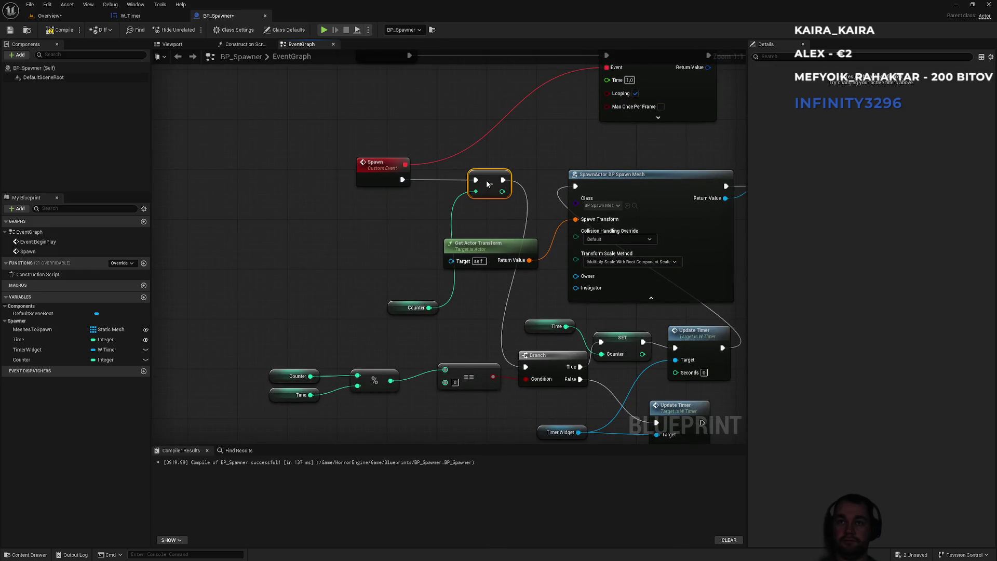
Move the SpawnActor group right and place Get Actor Transform above SpawnActor
scroll(363, 197, down, 2)
drag(733, 185, 308, 287)
drag(378, 200, 626, 196)
click(340, 263)
drag(312, 234, 397, 258)
mouse_move(341, 273)
mouse_down()
mouse_move(615, 202)
mouse_move(691, 194)
mouse_up()
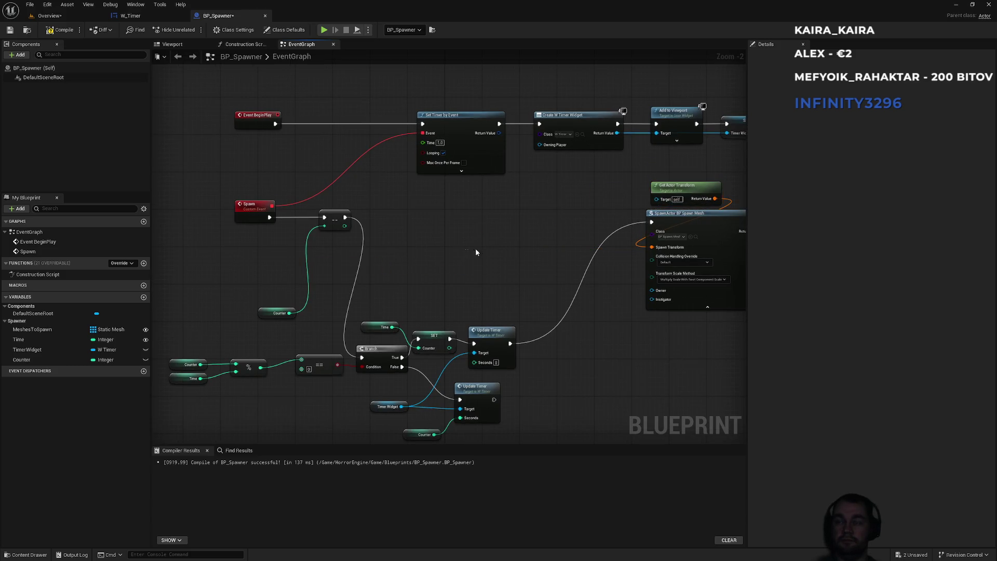
scroll(470, 252, down, 2)
drag(341, 253, 654, 328)
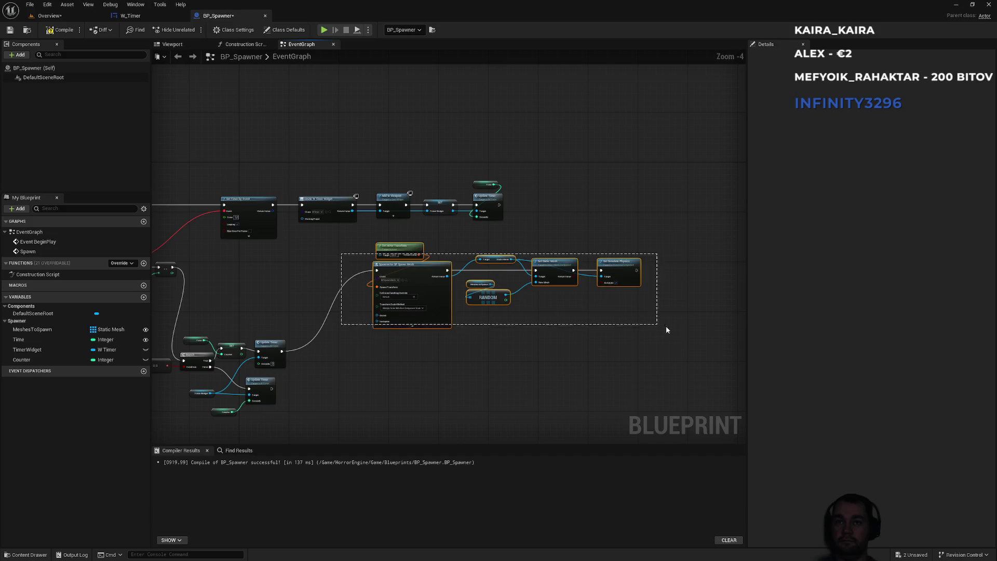
drag(410, 264, 472, 279)
Shift the branch logic up-right and rearrange the Spawn, Counter and decrement nodes
scroll(285, 283, up, 4)
mouse_move(245, 348)
mouse_down()
mouse_move(540, 223)
mouse_move(406, 389)
mouse_move(405, 410)
mouse_up()
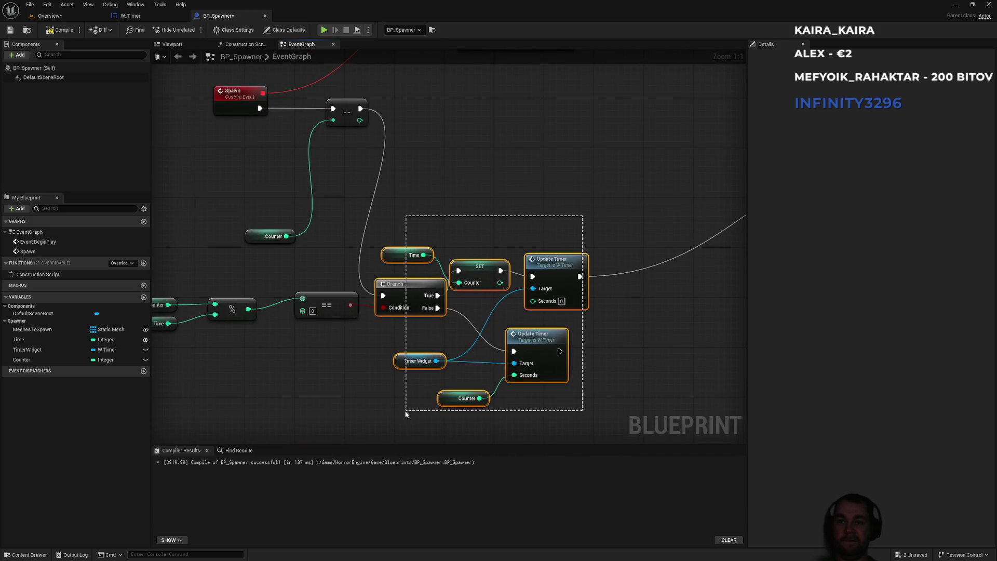
drag(415, 285, 452, 118)
drag(413, 172, 423, 338)
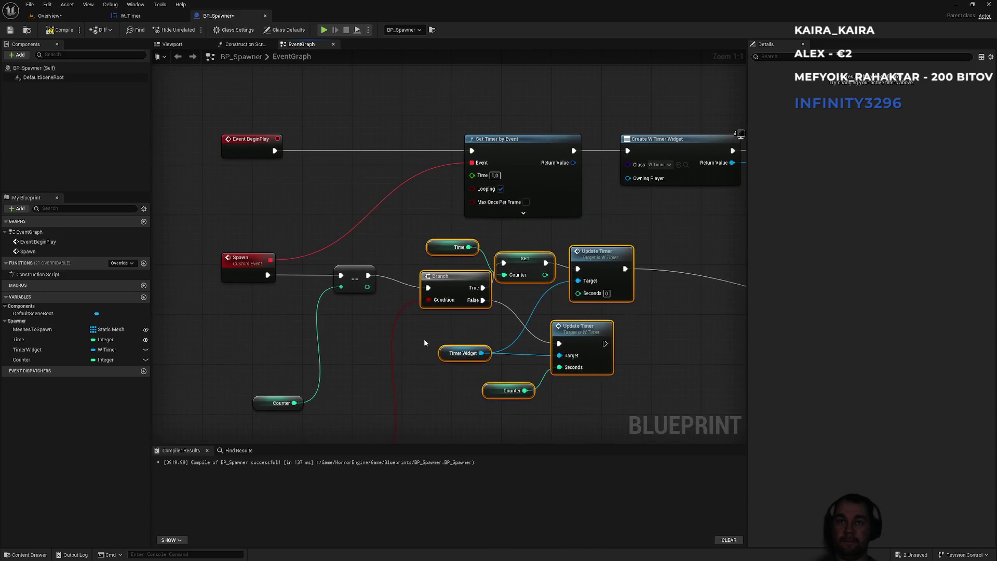
drag(228, 243, 378, 305)
drag(350, 275, 350, 288)
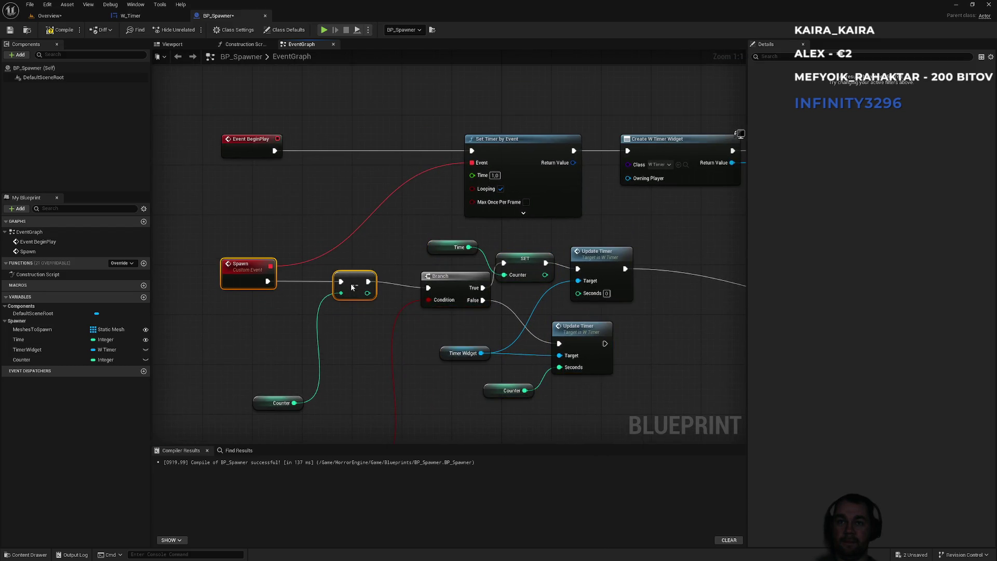
drag(256, 408, 336, 270)
mouse_move(204, 253)
mouse_down()
mouse_move(369, 305)
mouse_move(351, 331)
mouse_up()
Line up both Update Timer nodes with the Time, Timer Widget and Counter getters and Branch
drag(593, 426, 451, 423)
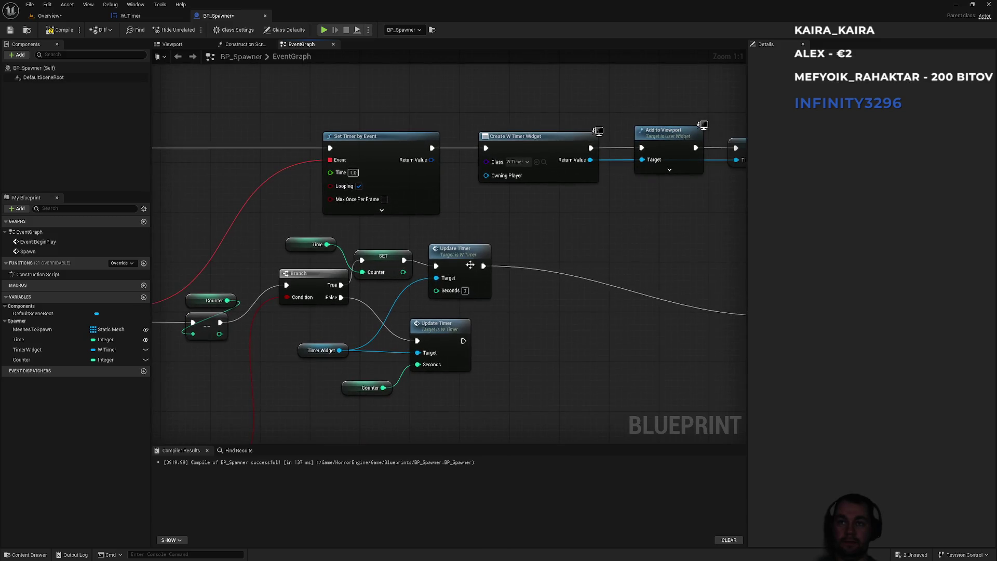
click(455, 241)
drag(291, 242, 362, 240)
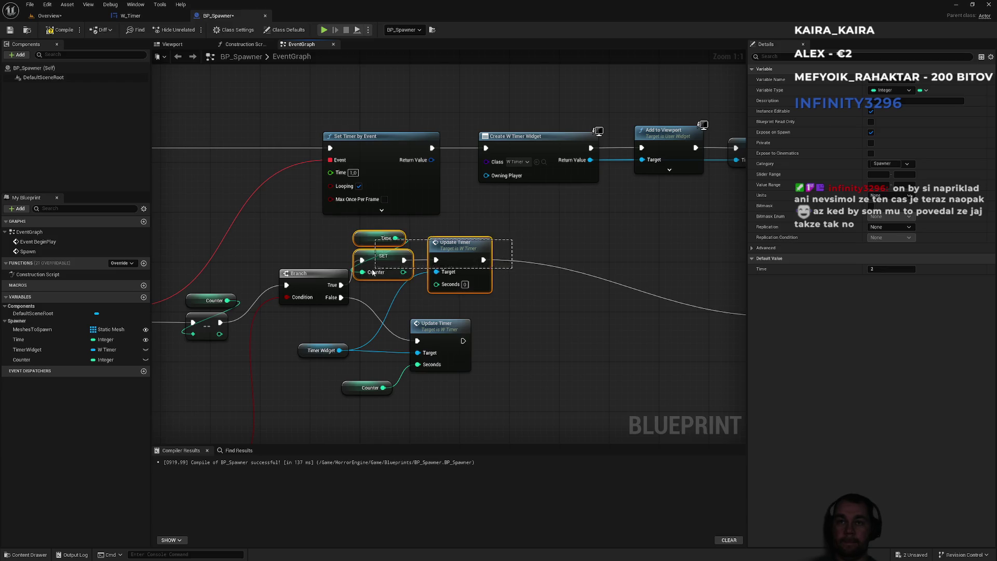
drag(308, 280, 300, 316)
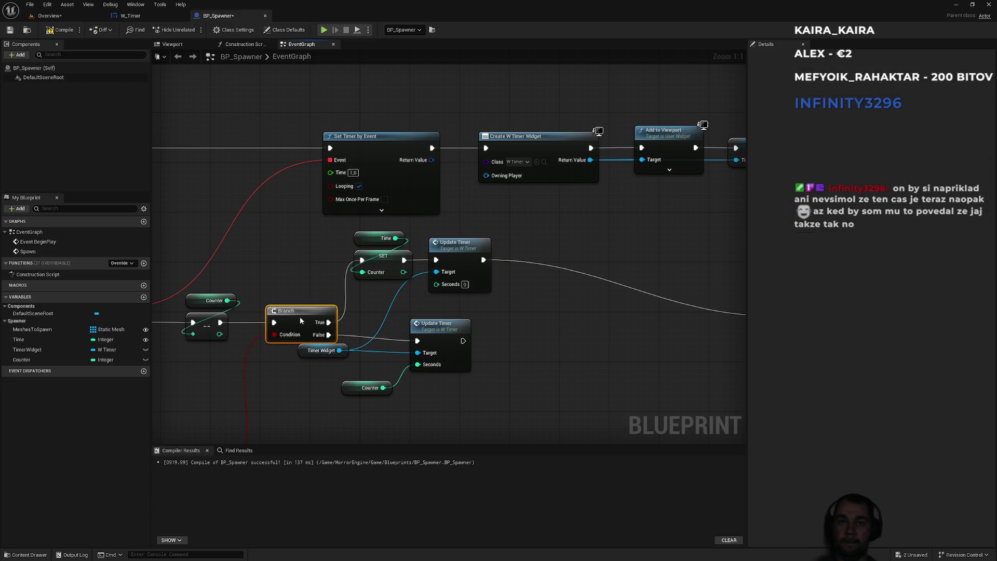
mouse_move(291, 277)
mouse_down()
mouse_move(421, 260)
mouse_move(326, 324)
mouse_move(328, 311)
mouse_up()
click(436, 267)
drag(595, 236, 627, 234)
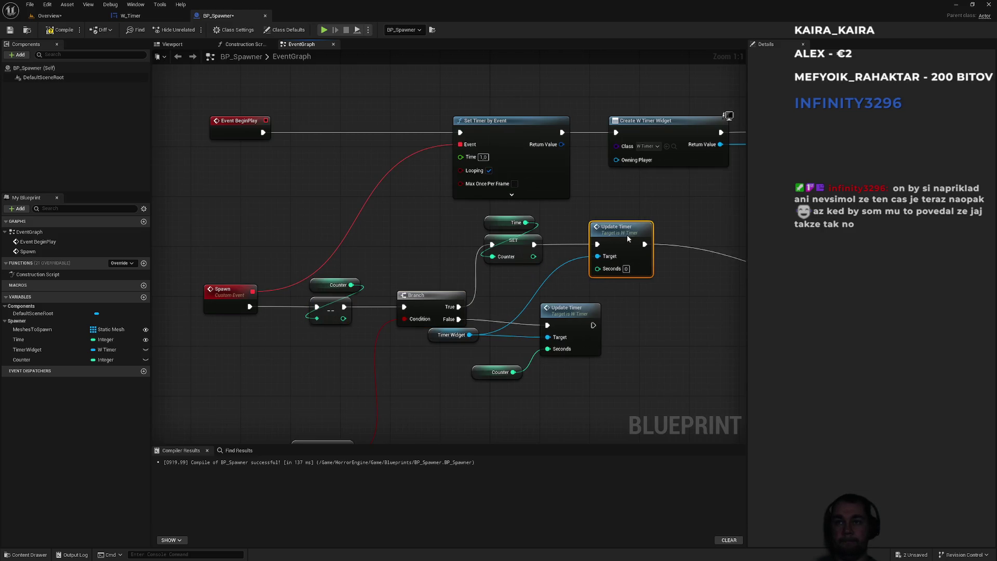
mouse_move(432, 340)
mouse_down()
mouse_move(519, 298)
mouse_move(498, 291)
mouse_up()
drag(574, 315, 622, 315)
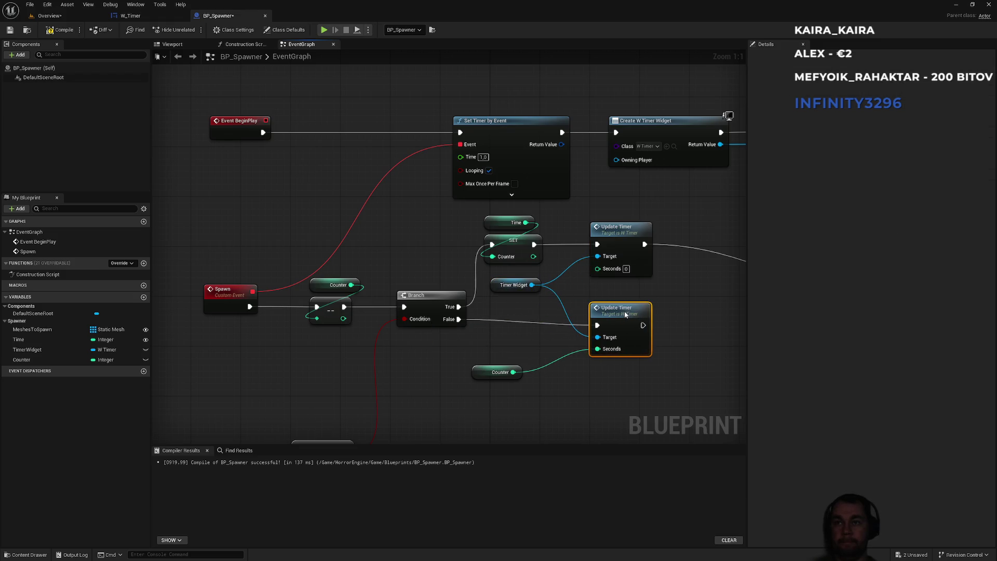
mouse_move(486, 372)
mouse_down()
mouse_move(534, 382)
mouse_move(542, 372)
mouse_up()
click(487, 358)
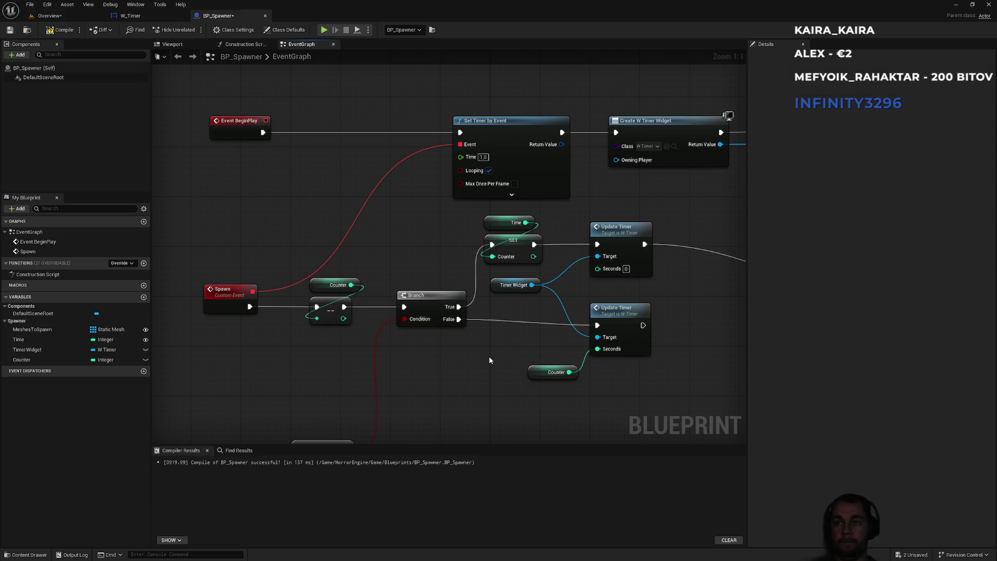
drag(629, 322, 629, 311)
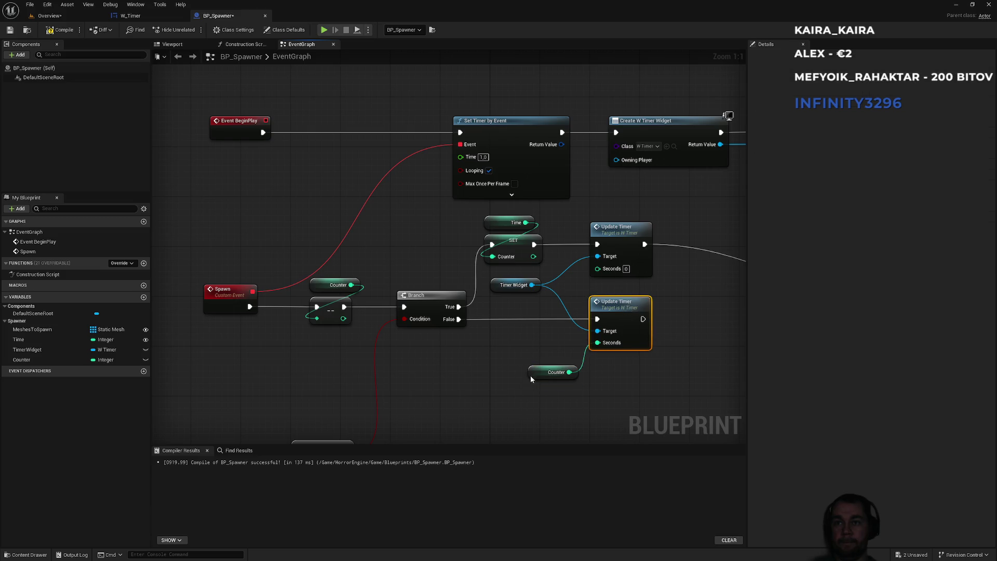
drag(531, 377, 536, 377)
Reposition the Counter, Time, % and == modulo check nodes up and right
scroll(422, 367, down, 2)
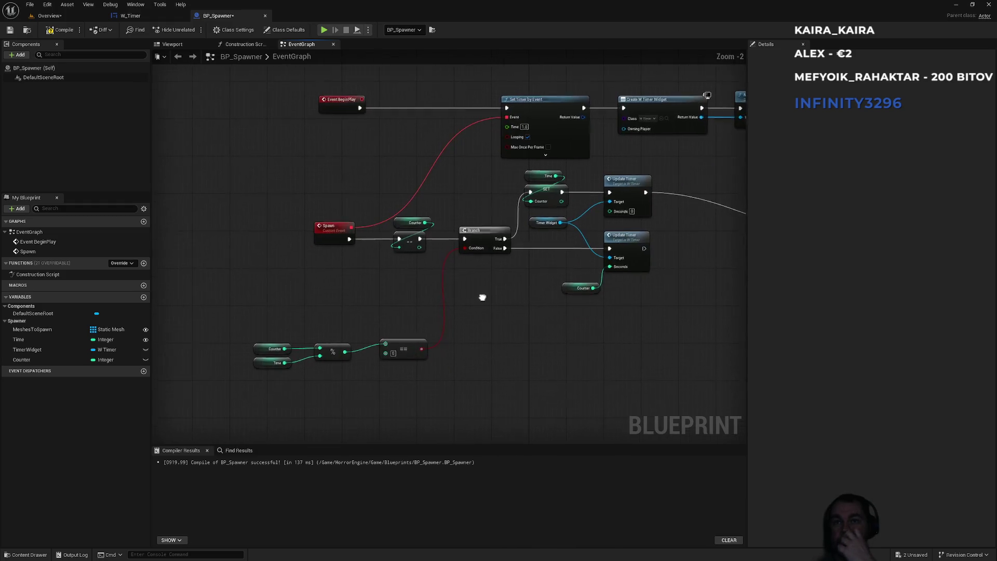
drag(242, 329, 401, 388)
drag(407, 348, 431, 288)
click(310, 349)
scroll(309, 348, up, 2)
mouse_move(244, 241)
mouse_down()
mouse_move(348, 295)
mouse_move(399, 286)
mouse_up()
click(400, 258)
scroll(415, 374, down, 3)
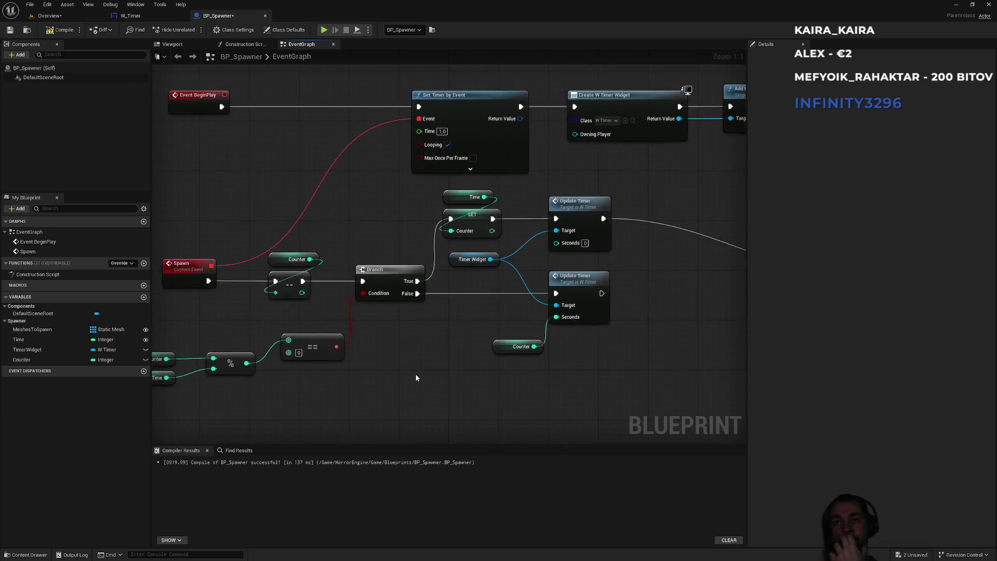
Raise the BeginPlay row, shift the mesh-spawning chain, and set Meshes to Spawn above RANDOM
mouse_move(539, 355)
mouse_down()
mouse_move(383, 296)
mouse_move(334, 250)
mouse_move(374, 231)
mouse_up()
mouse_move(186, 173)
mouse_down()
mouse_move(641, 285)
mouse_move(675, 275)
mouse_up()
mouse_move(687, 217)
mouse_down()
mouse_move(688, 199)
mouse_move(592, 141)
mouse_move(425, 96)
mouse_move(304, 105)
mouse_up()
drag(261, 213, 656, 300)
drag(311, 267, 308, 224)
drag(192, 279, 467, 335)
drag(564, 275, 496, 279)
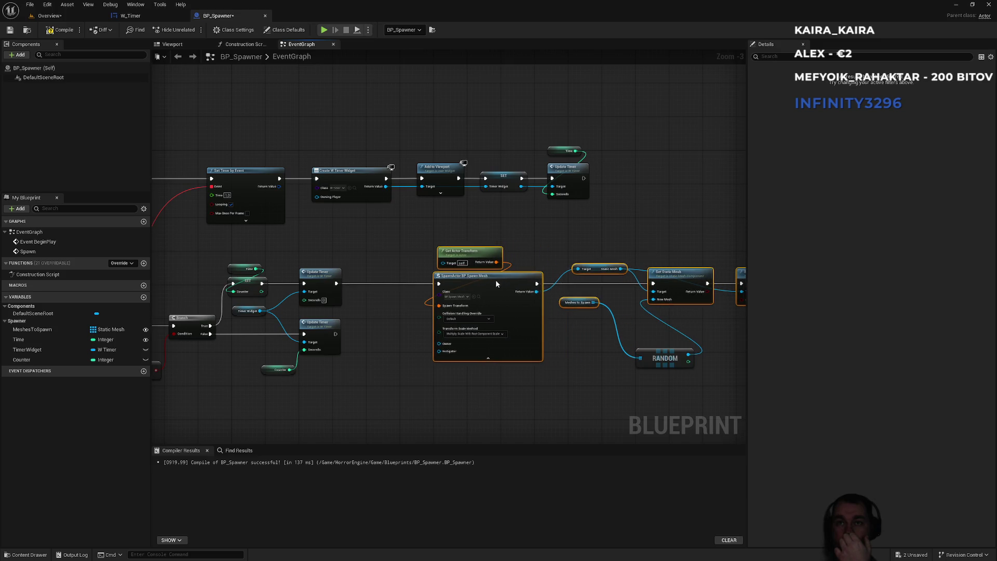
drag(584, 235, 590, 231)
mouse_move(443, 276)
mouse_down()
mouse_move(517, 310)
mouse_move(536, 331)
mouse_move(488, 302)
mouse_up()
click(525, 380)
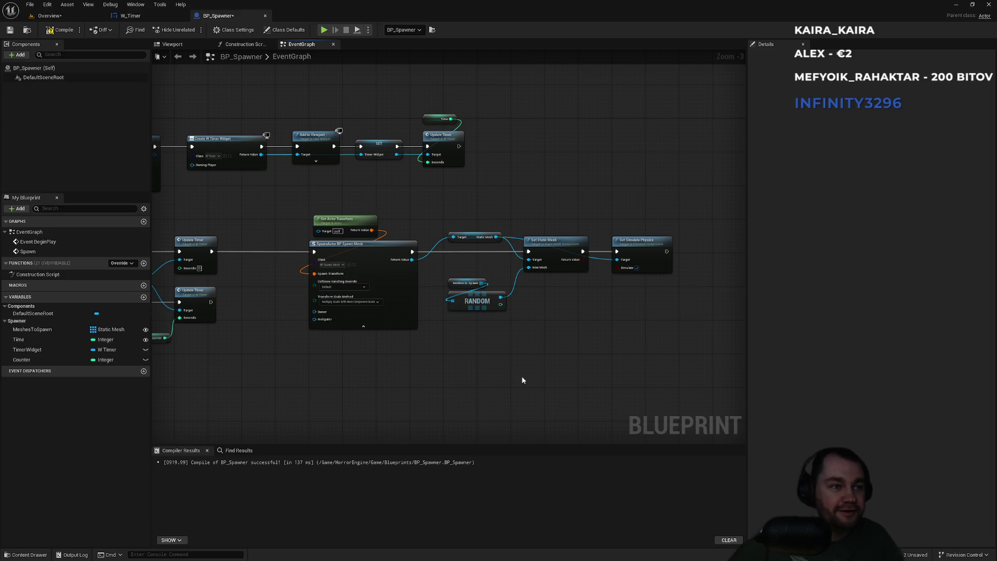
Compile BP_Spawner and save all changes
scroll(461, 375, up, 3)
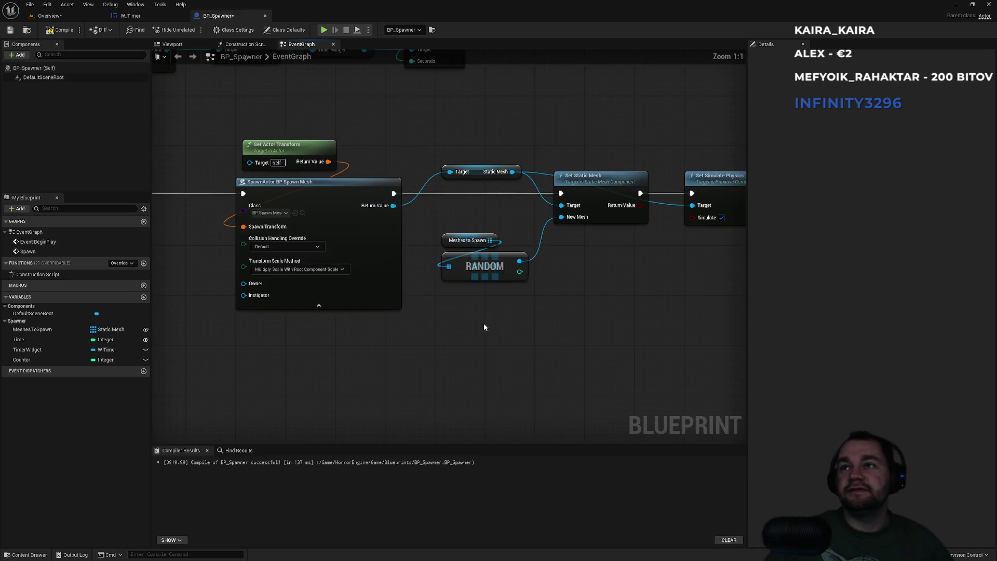
scroll(484, 327, down, 2)
click(59, 30)
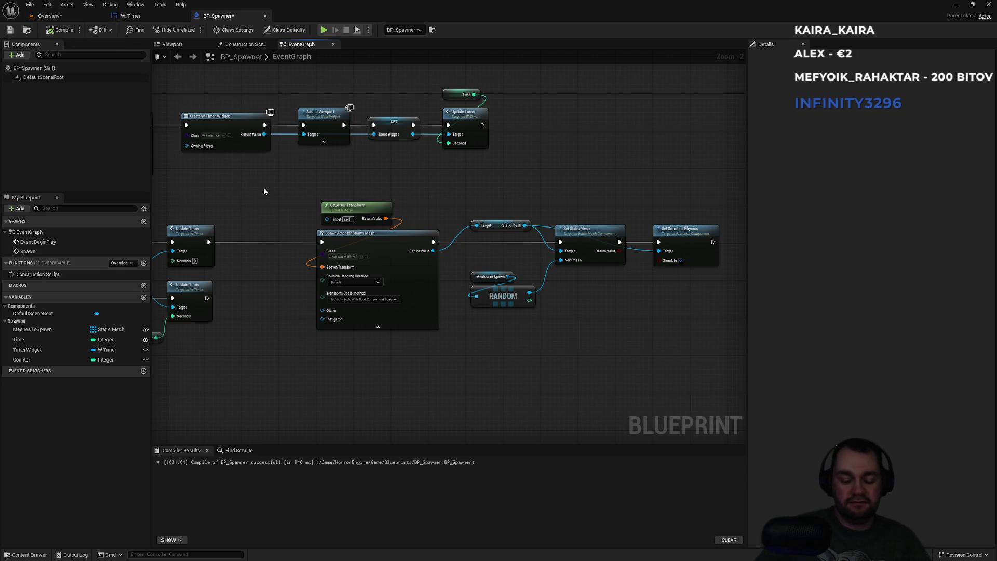
key(ctrl+shift+s)
drag(241, 176, 506, 186)
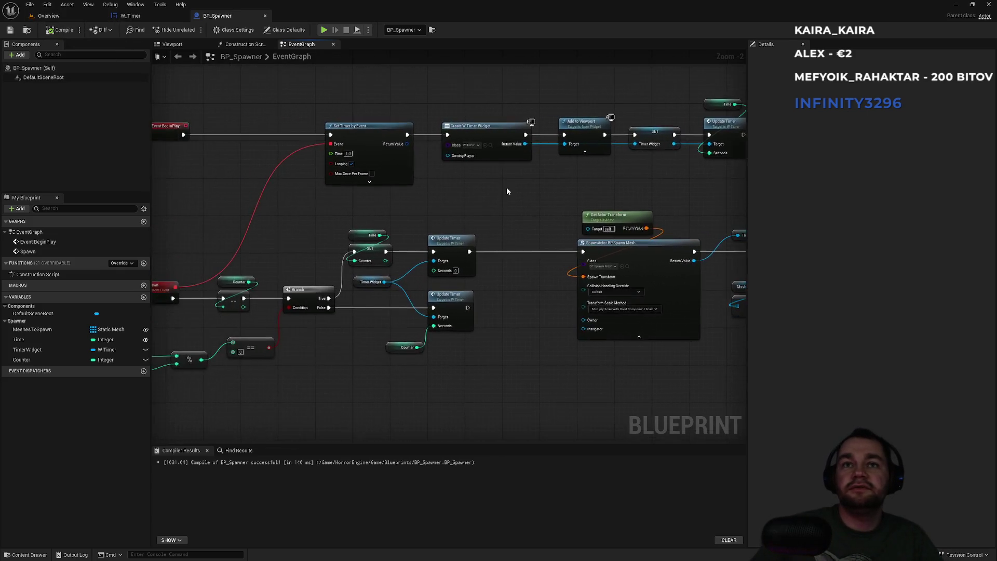
scroll(398, 199, down, 1)
click(49, 15)
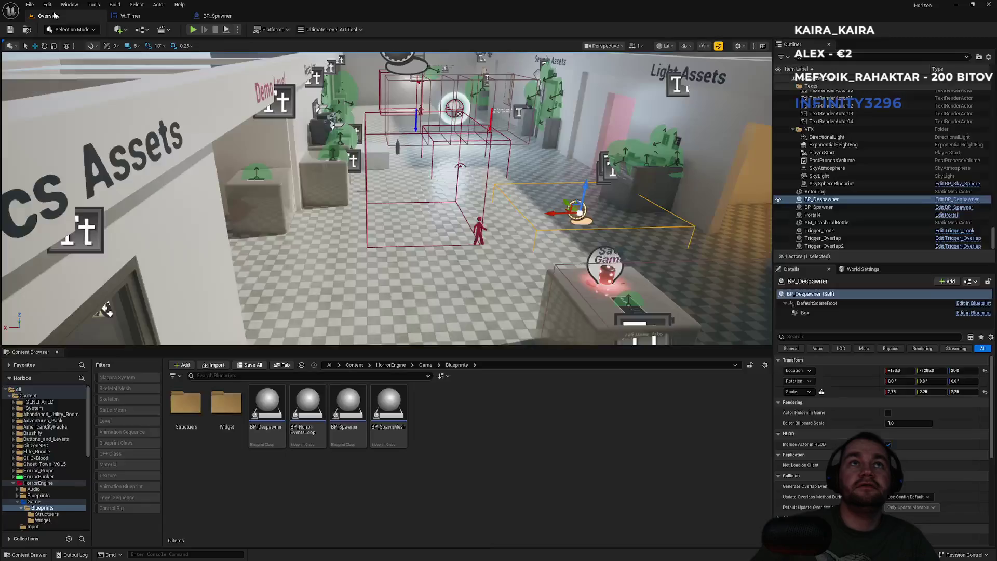
click(237, 29)
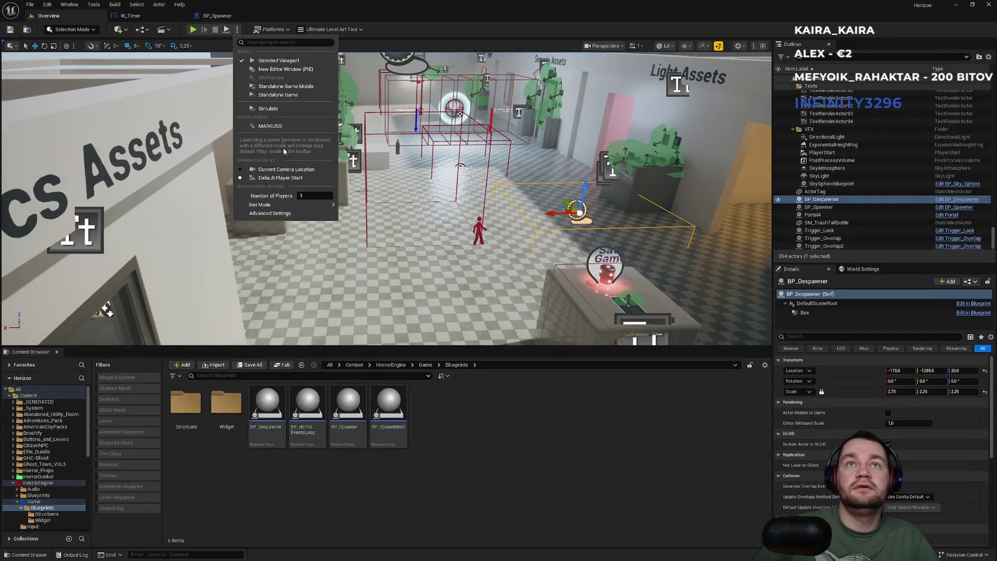
click(266, 129)
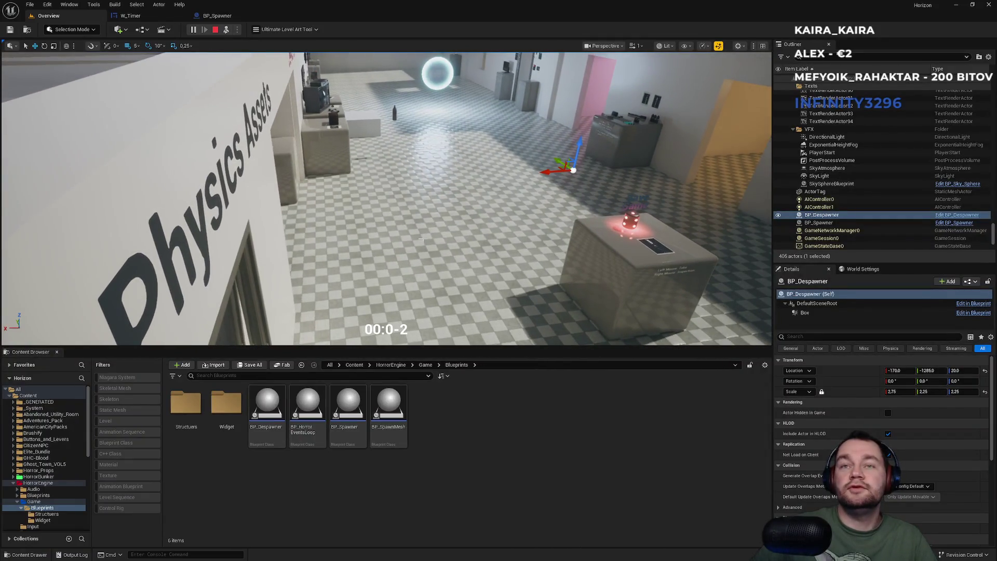
key(Escape)
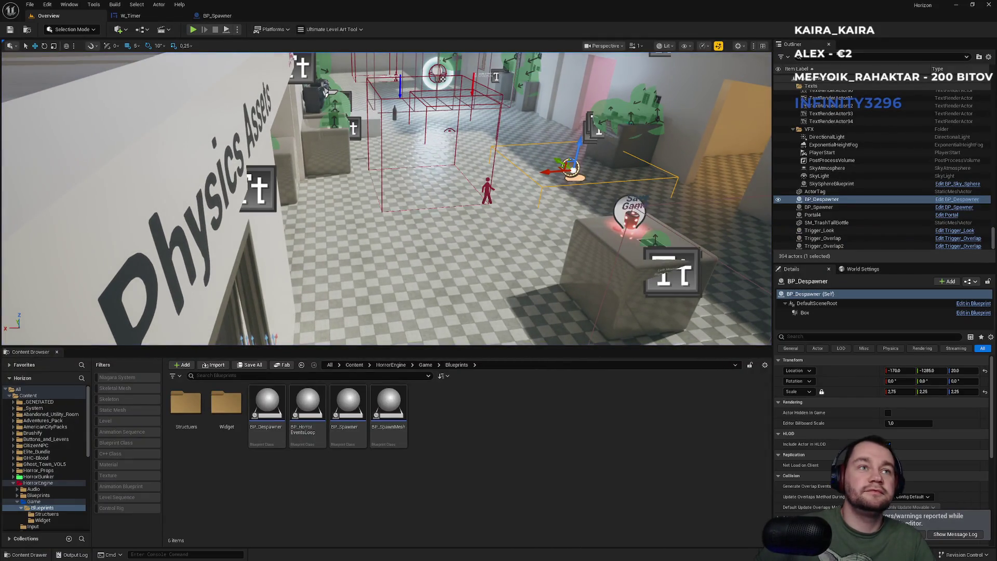
click(217, 16)
scroll(392, 235, up, 2)
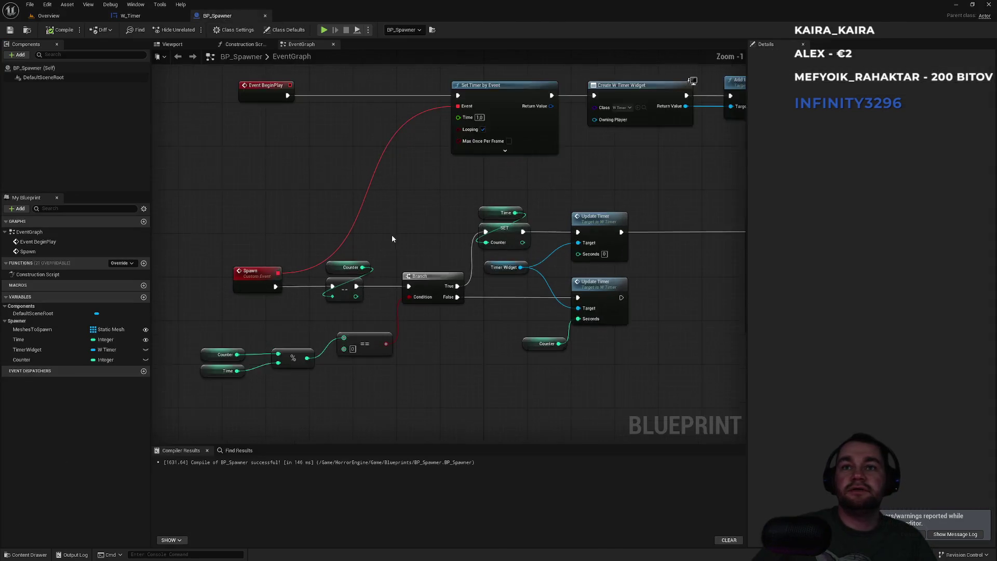
Inspect the Counter variable and check the Time variable's default value
click(335, 272)
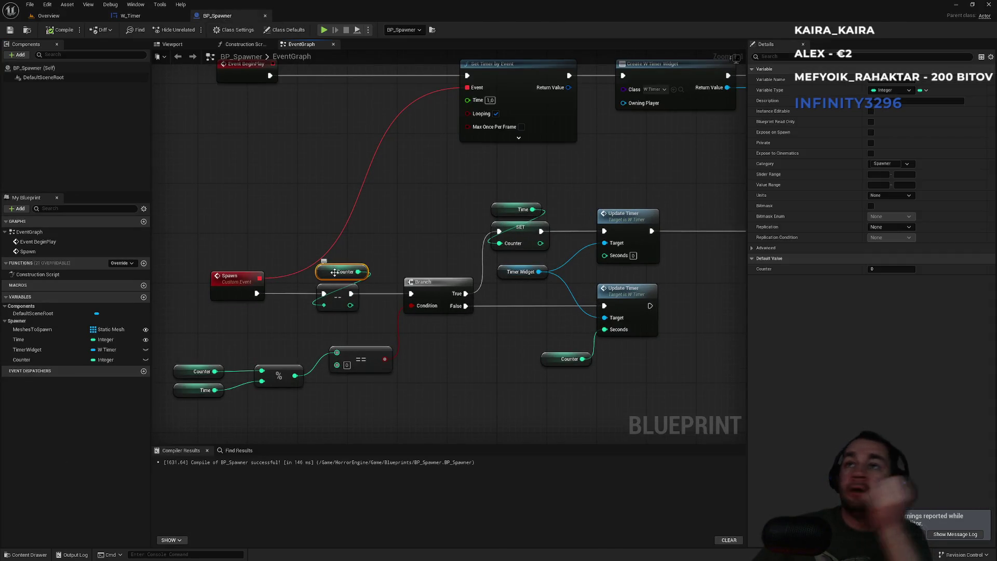
scroll(443, 213, down, 3)
scroll(604, 151, up, 3)
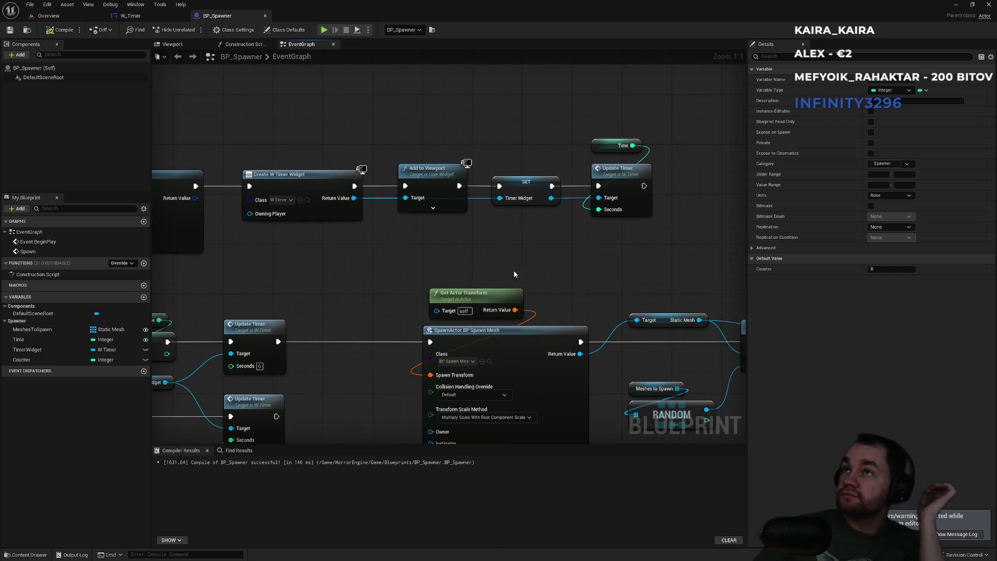
click(605, 152)
click(591, 121)
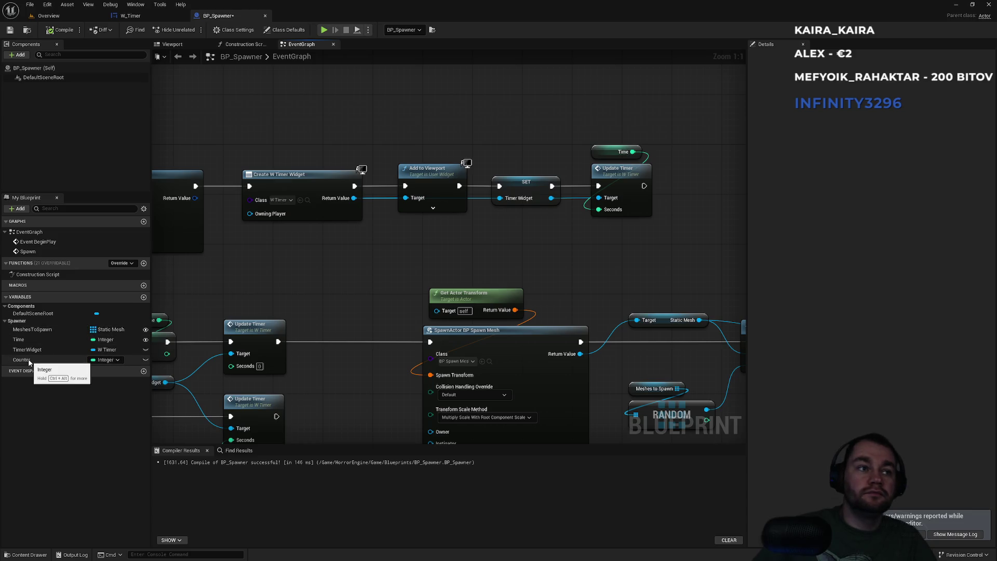
Add a Set Counter node fed by Time, run it after Update Timer, and return to the level
mouse_move(29, 362)
mouse_down()
mouse_move(609, 238)
mouse_move(677, 182)
mouse_up()
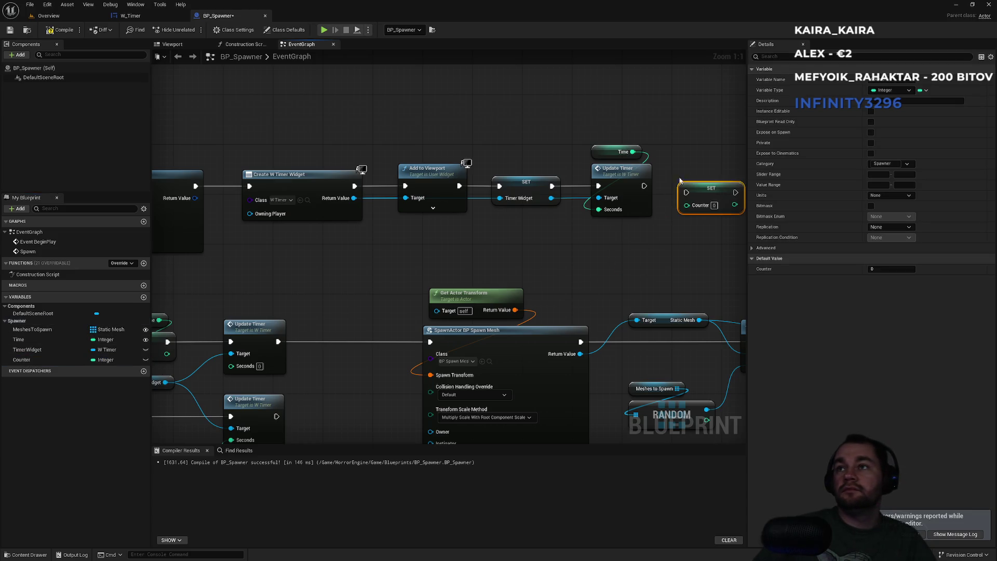
click(693, 200)
mouse_move(23, 340)
mouse_down()
mouse_move(606, 247)
mouse_move(568, 232)
mouse_move(595, 201)
mouse_up()
mouse_move(519, 208)
mouse_down()
mouse_move(561, 214)
mouse_move(575, 202)
mouse_up()
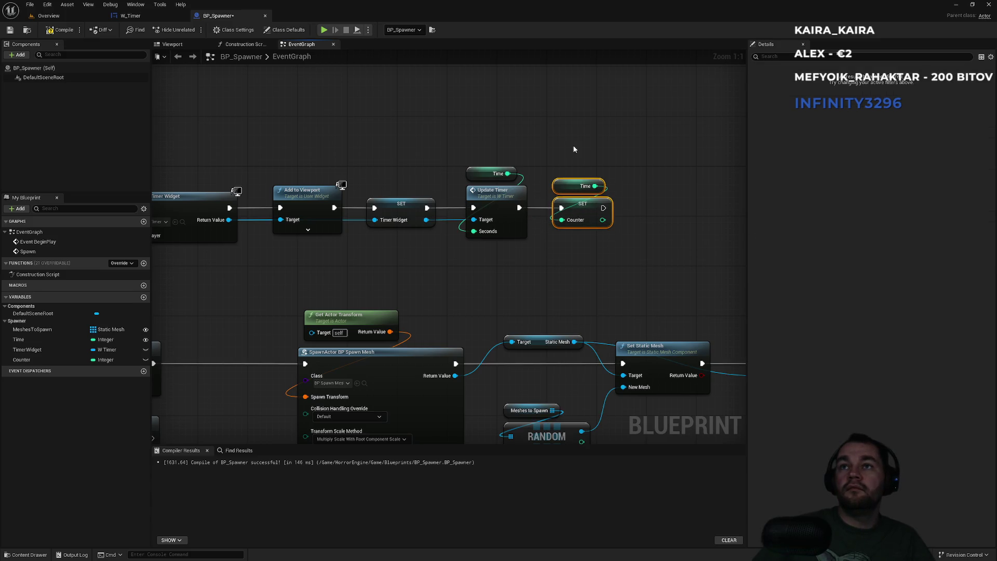
click(49, 15)
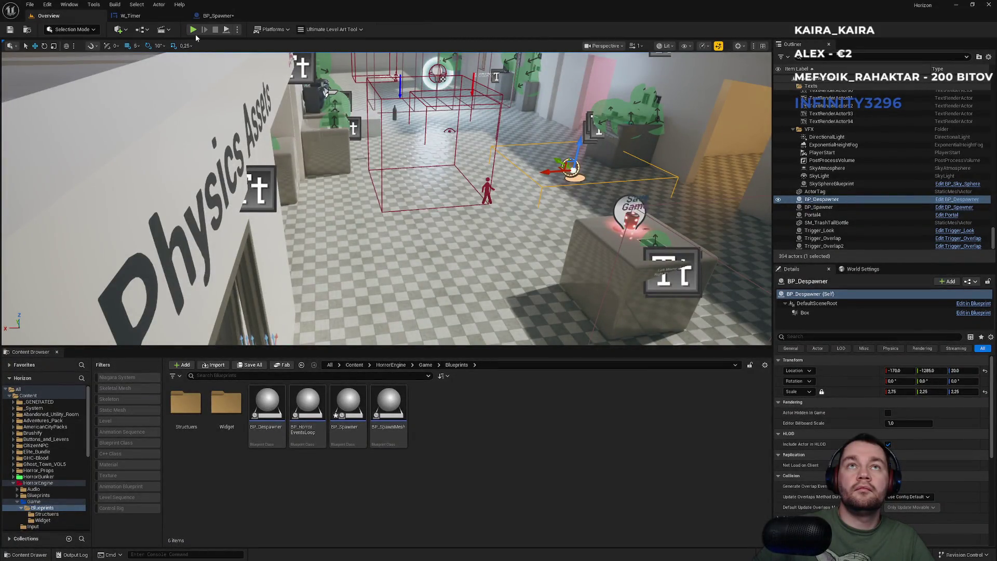
click(237, 29)
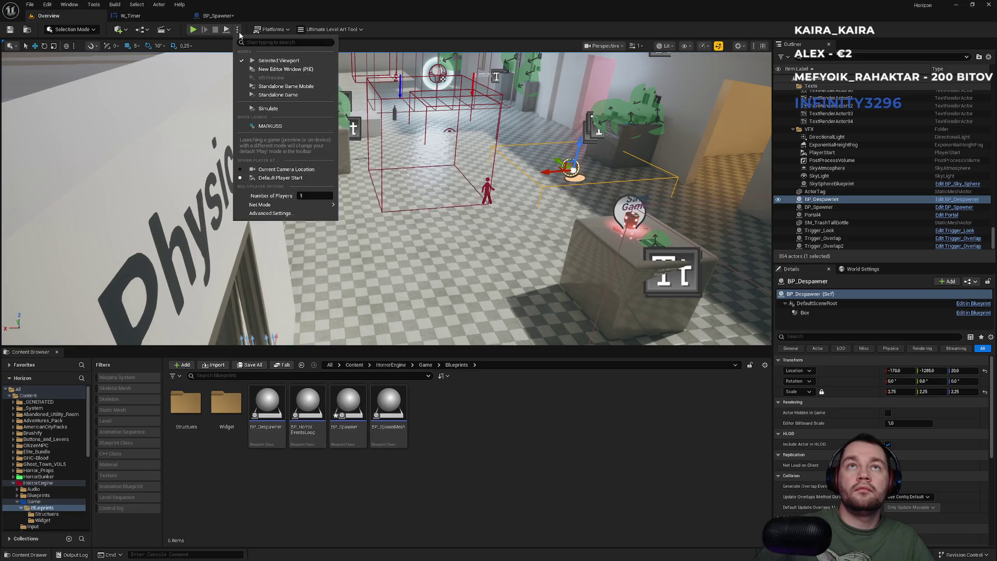
click(268, 108)
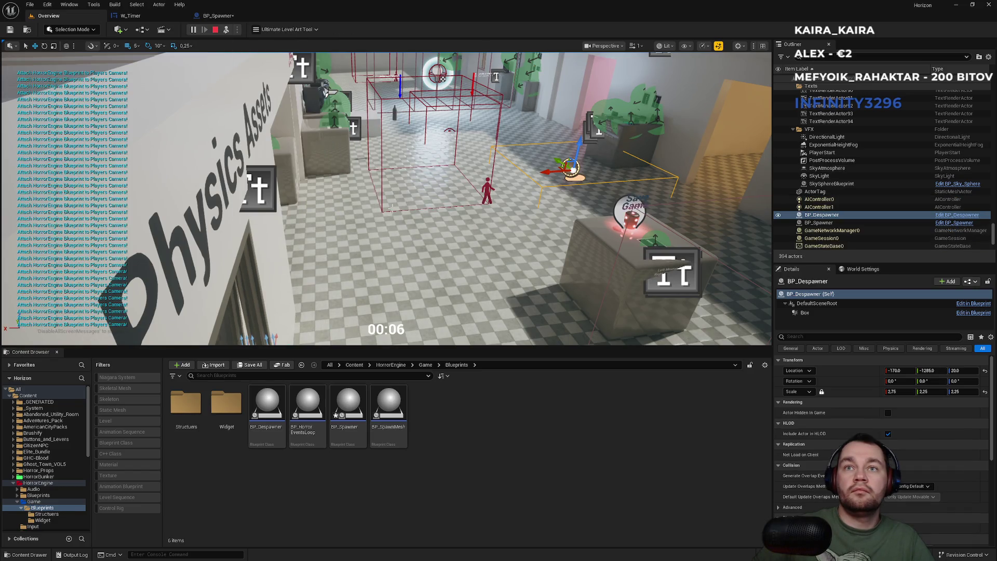
key(g)
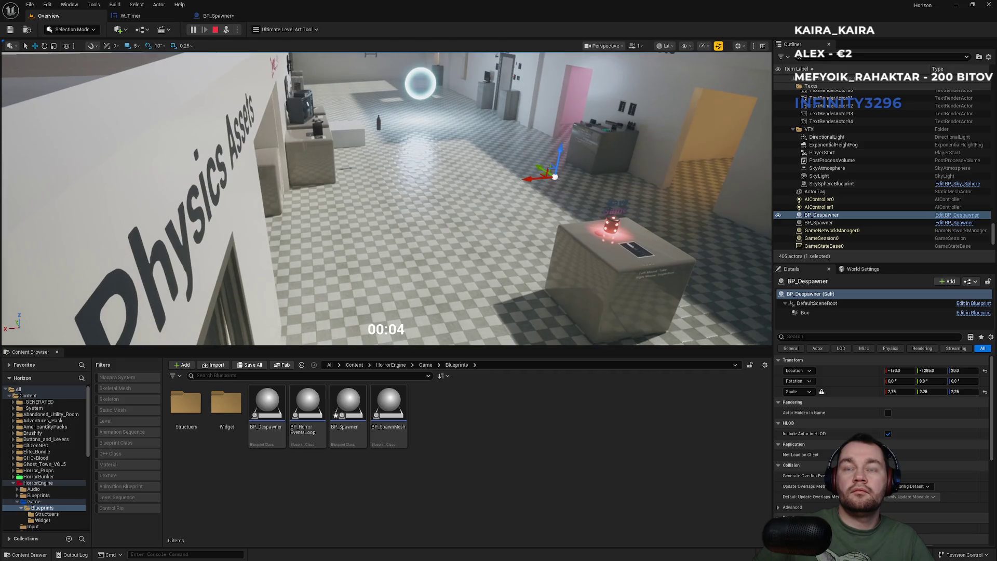
key(F11)
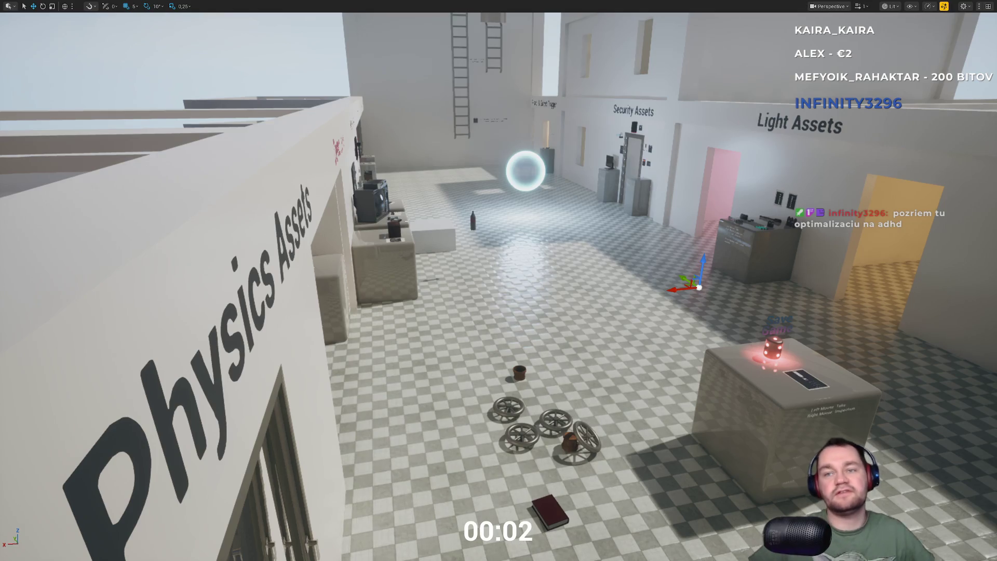
key(F11)
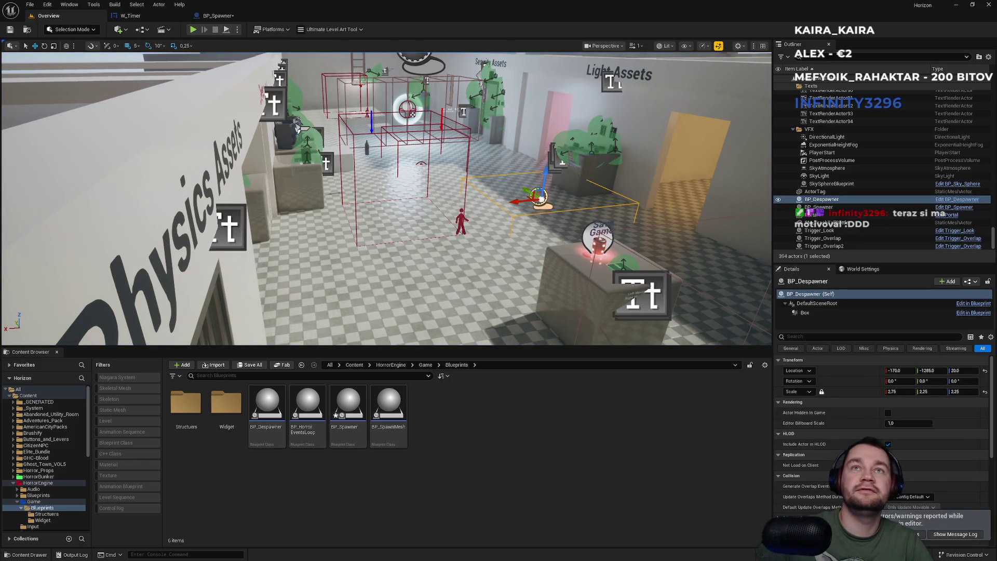
click(237, 30)
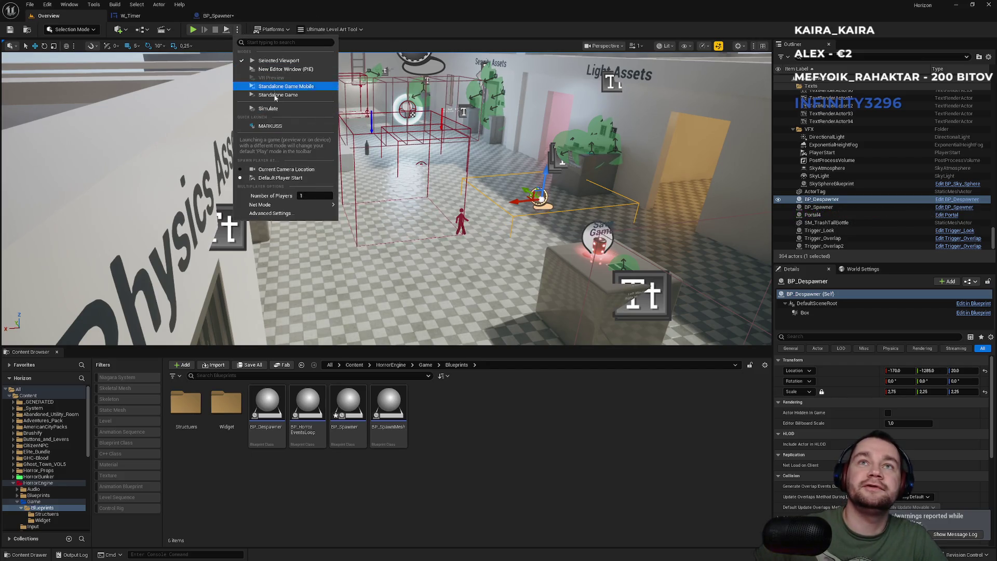
click(268, 108)
drag(459, 222, 402, 330)
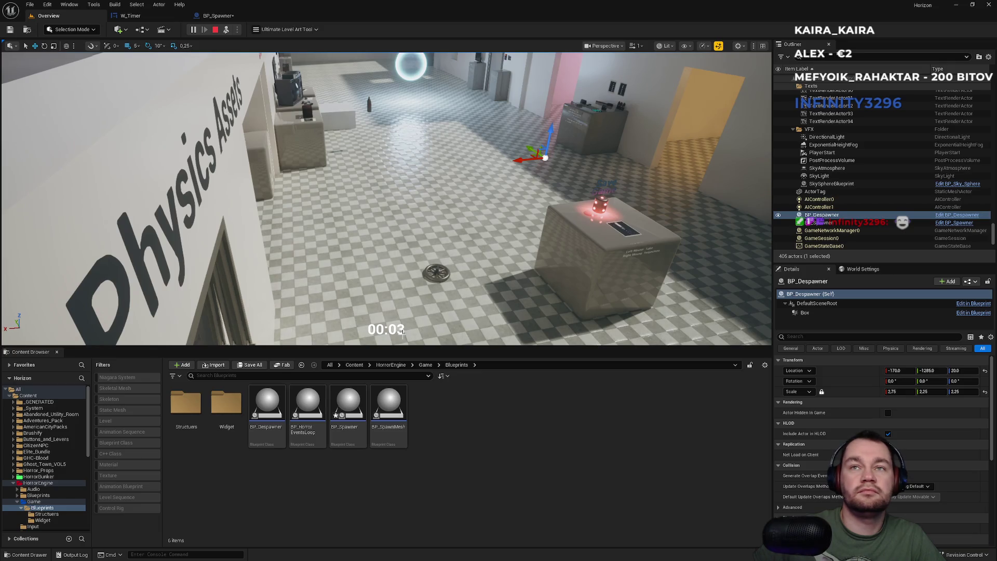
drag(403, 332, 403, 314)
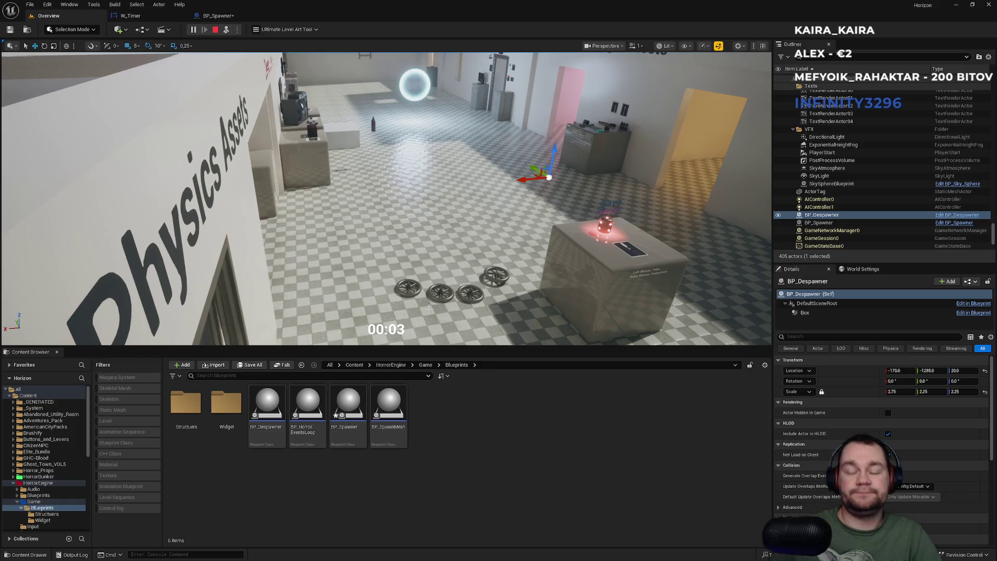
key(Escape)
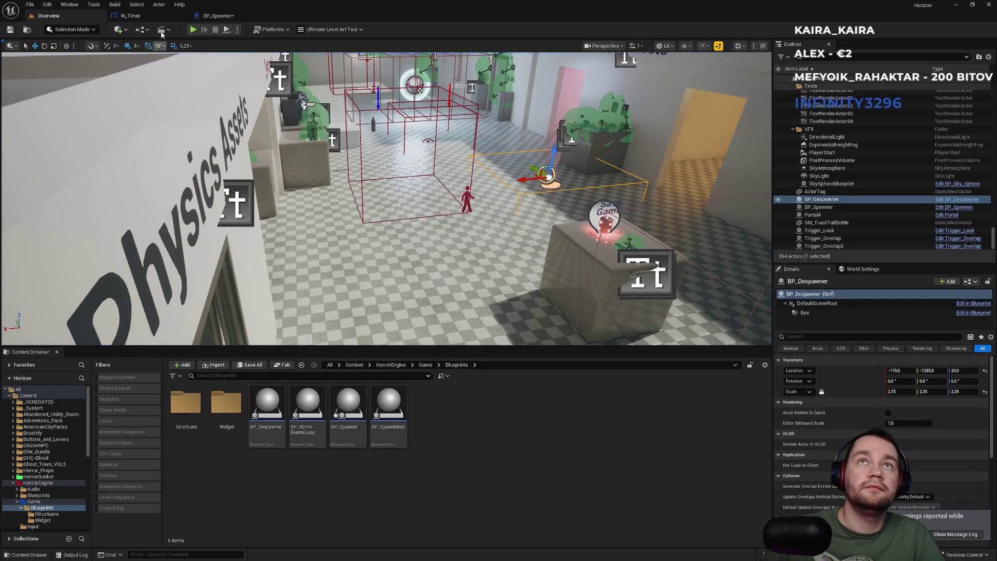
In BP_Spawner's event graph, add a Subtract node fed by the Time variable
click(219, 16)
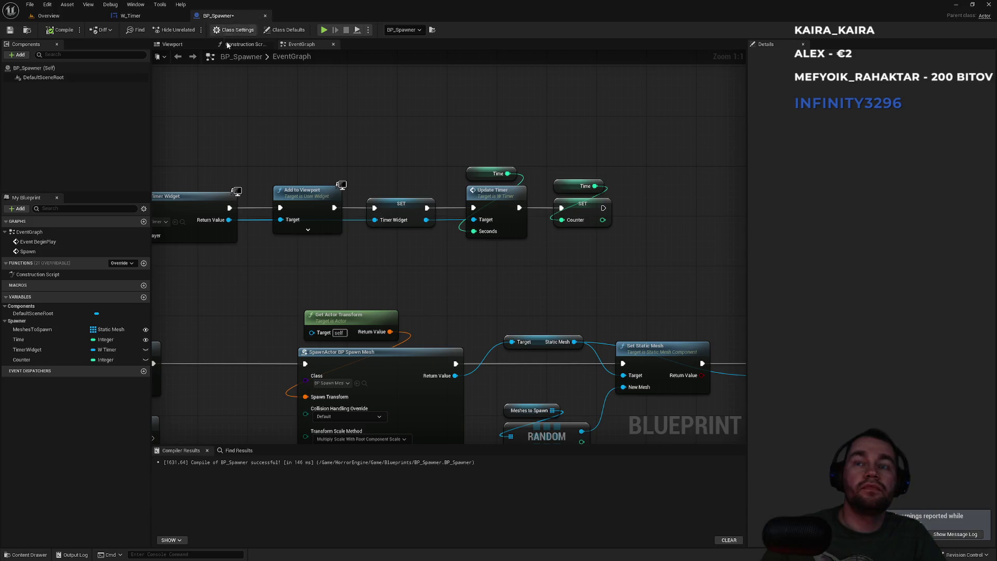
click(584, 189)
click(613, 174)
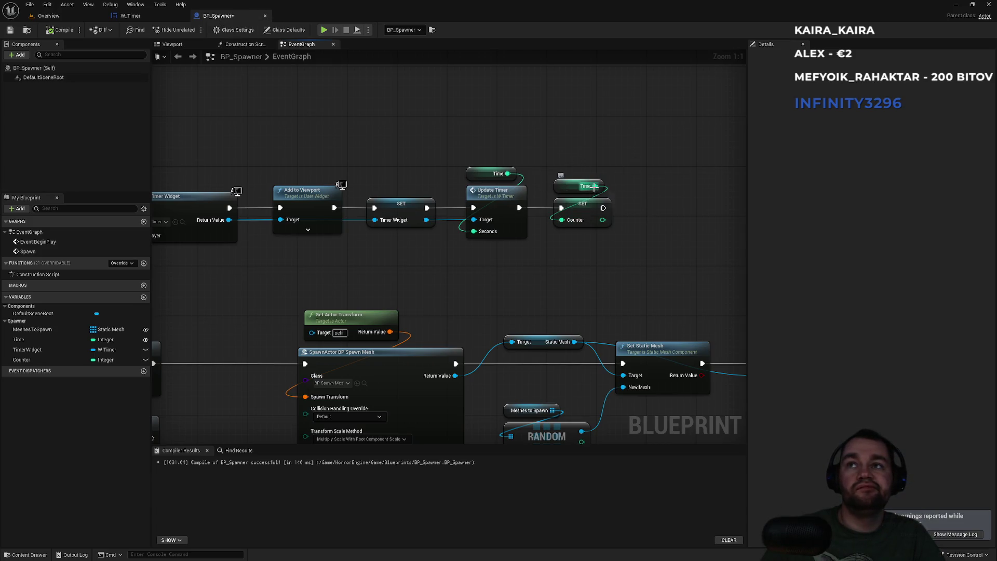
mouse_move(594, 187)
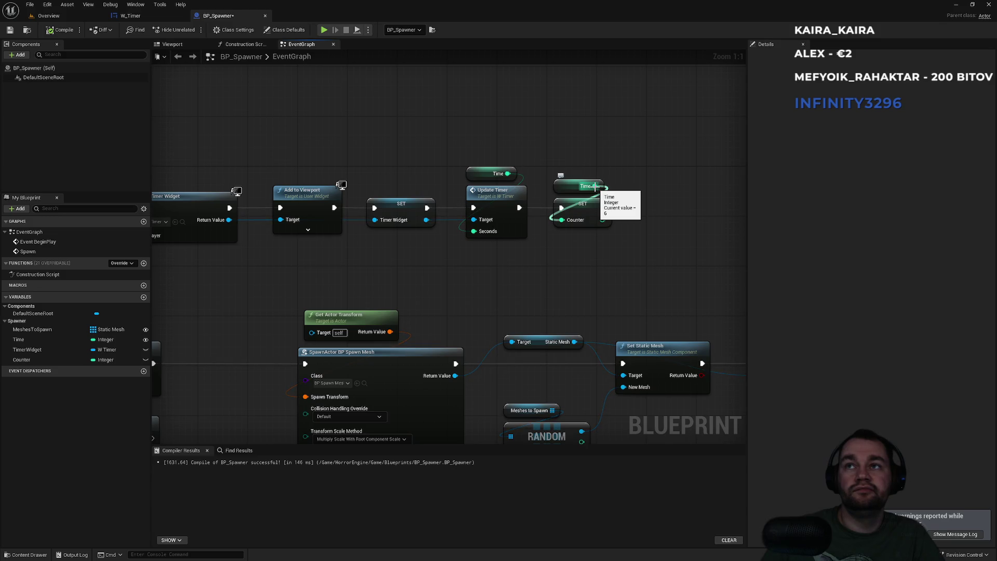
mouse_move(595, 187)
mouse_down()
mouse_move(641, 192)
mouse_move(638, 184)
mouse_up()
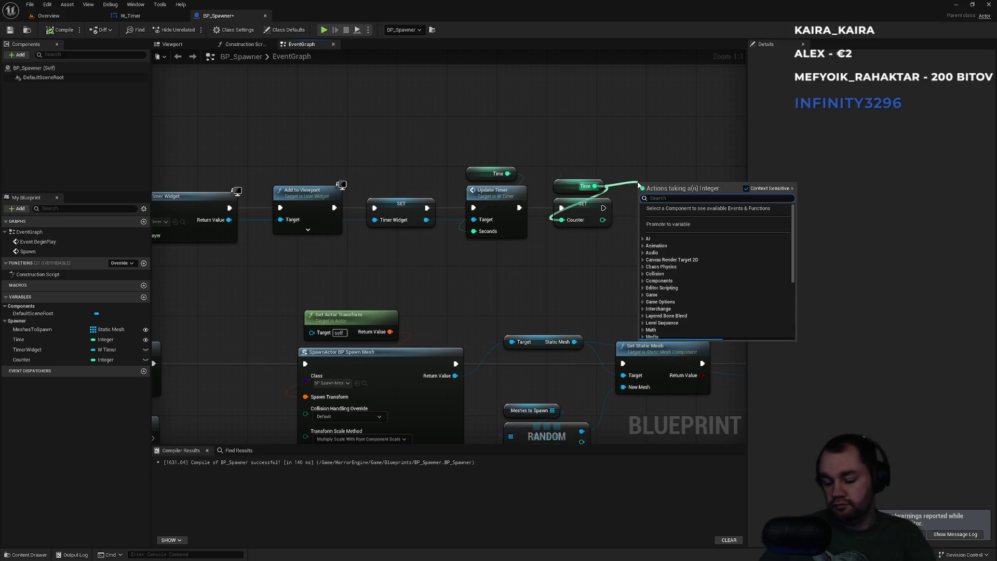
click(635, 163)
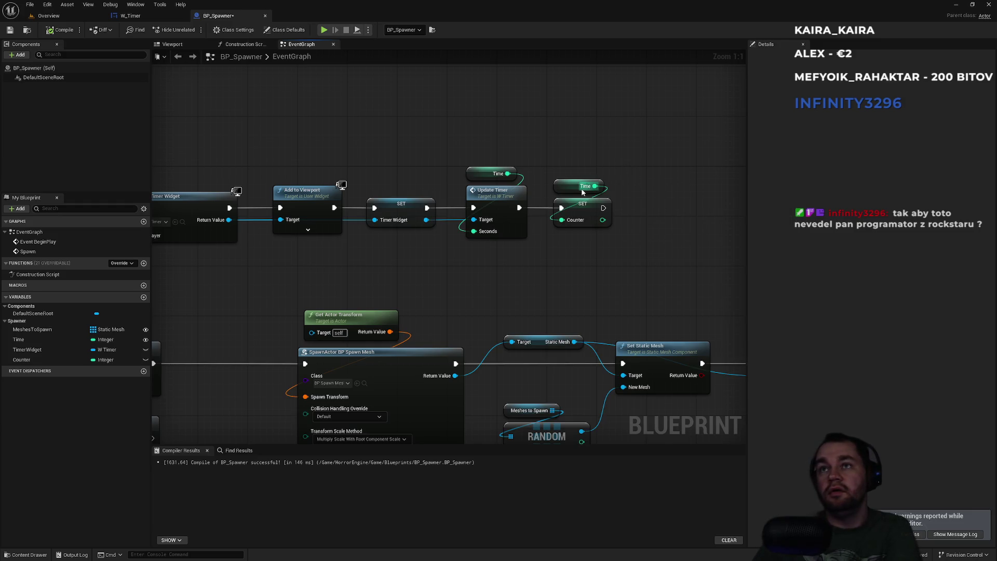
drag(594, 186, 644, 177)
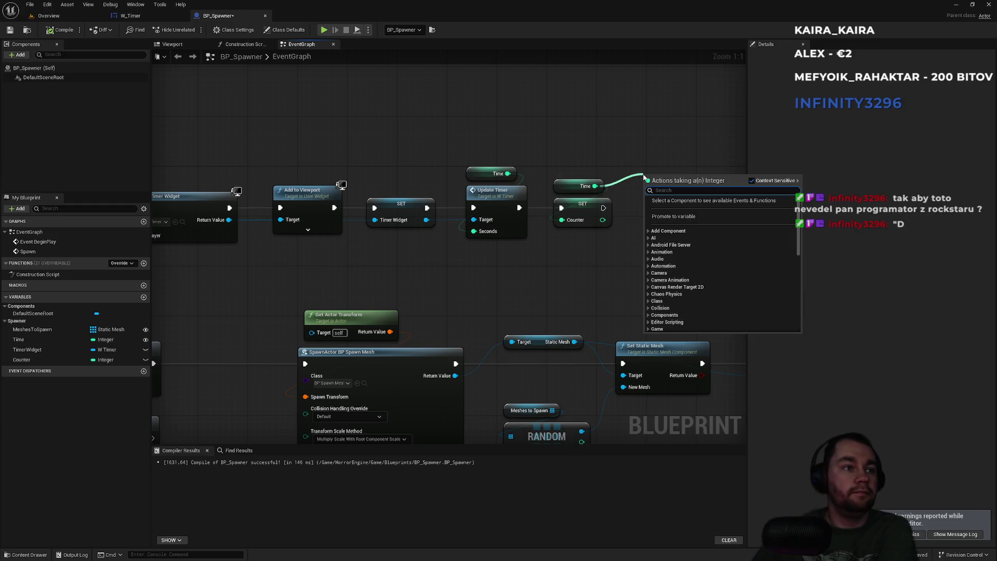
text(-)
key(Return)
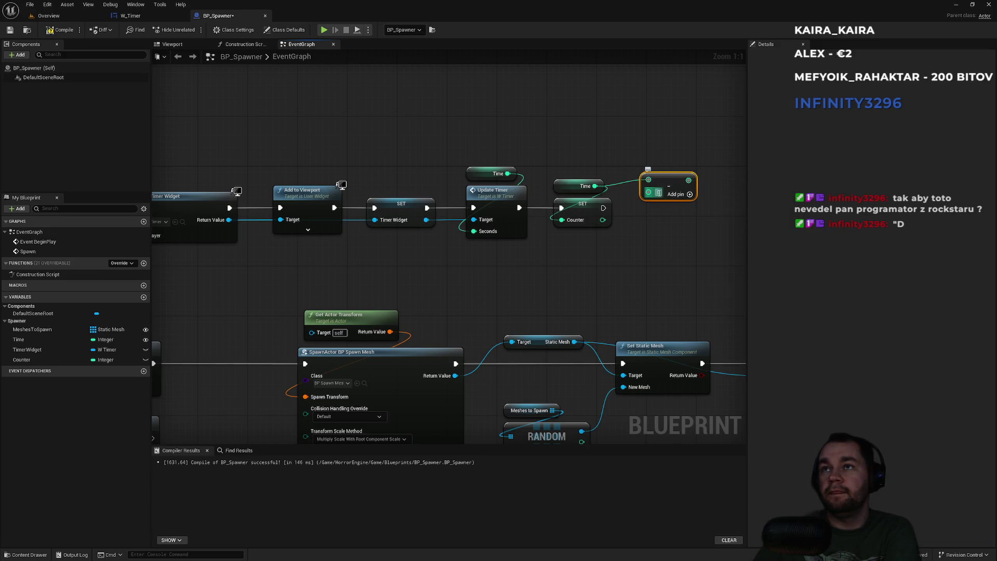
Wire Time minus 1 into SET Counter, tidy the nodes, and compile BP_Spawner
drag(689, 180, 561, 219)
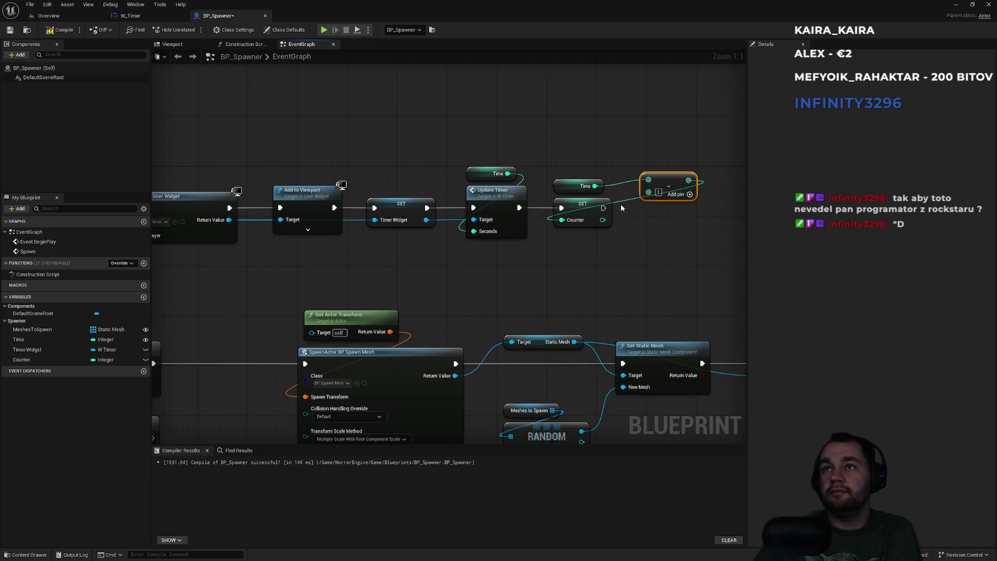
mouse_move(587, 163)
mouse_down()
mouse_move(663, 188)
mouse_move(644, 160)
mouse_up()
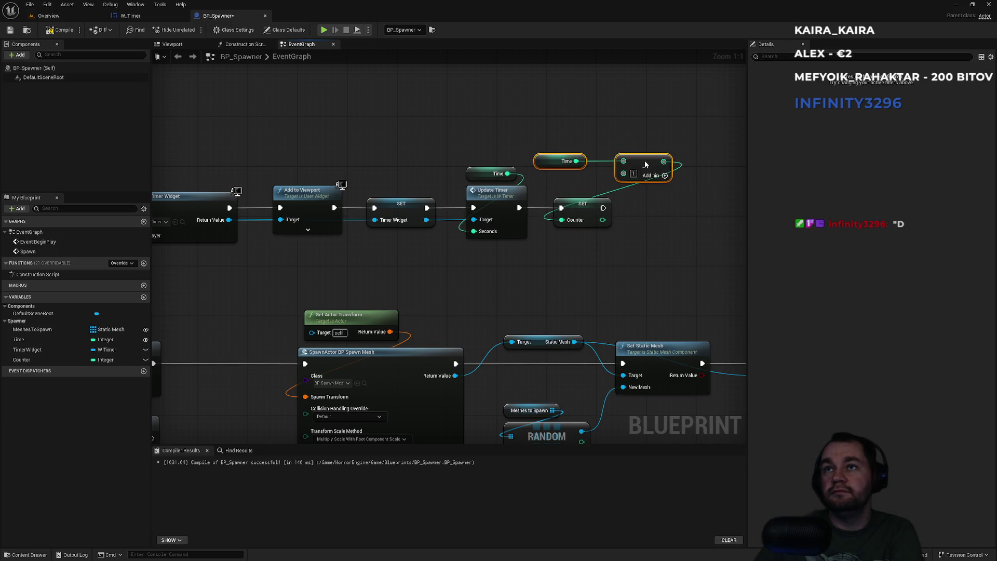
click(650, 163)
mouse_move(550, 162)
mouse_down()
mouse_move(586, 142)
mouse_move(632, 146)
mouse_move(590, 169)
mouse_move(583, 163)
mouse_up()
click(491, 125)
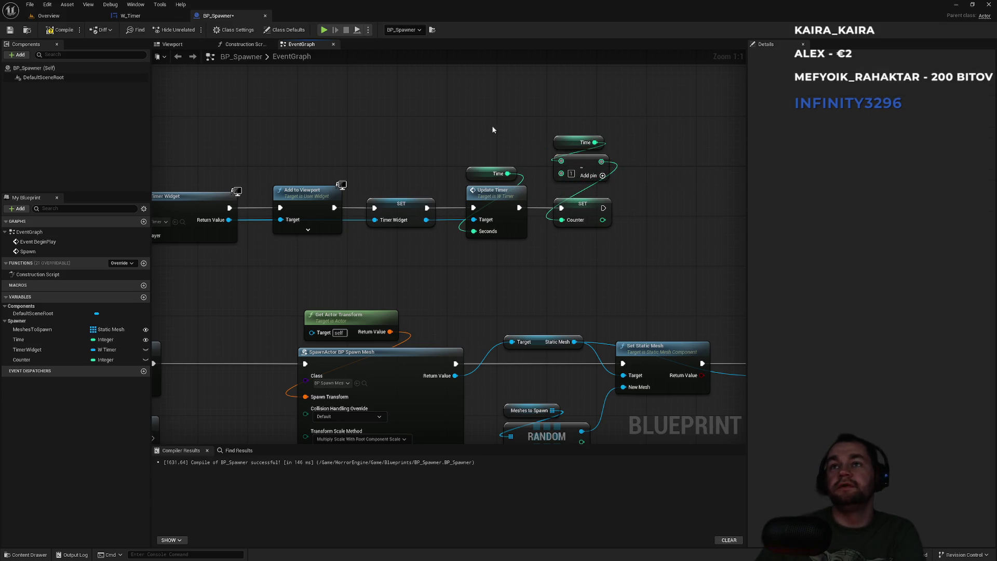
click(58, 33)
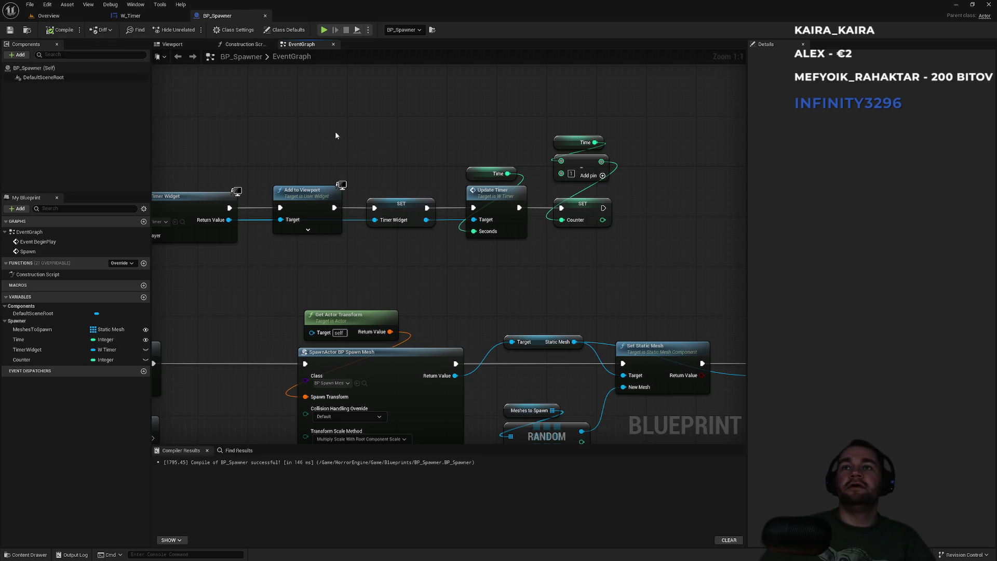
click(103, 15)
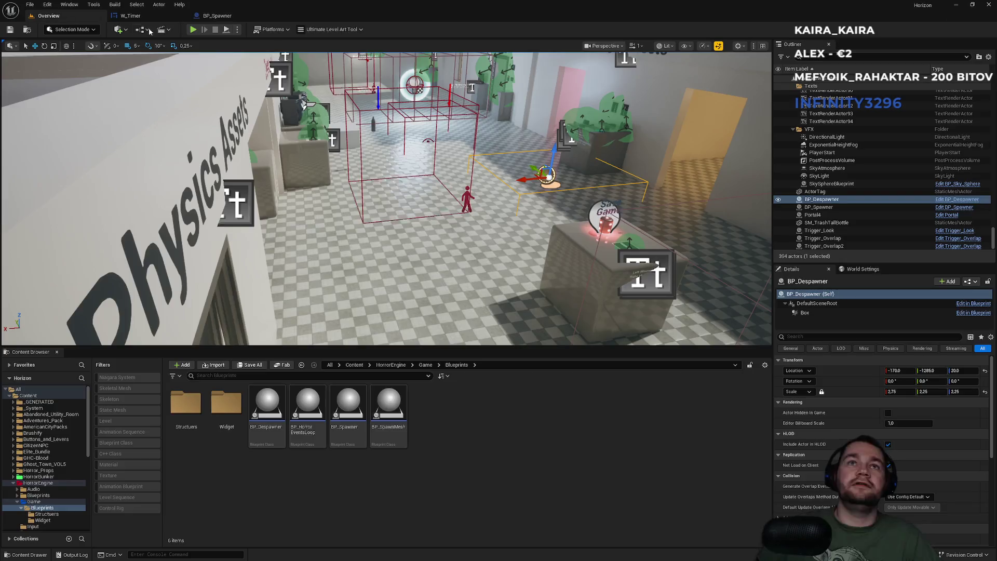
click(237, 29)
click(268, 108)
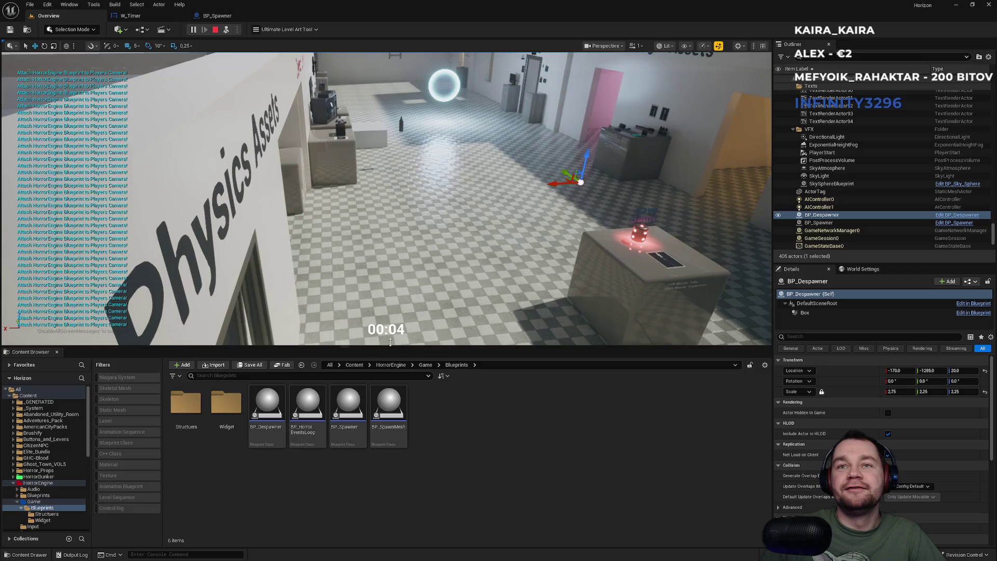
key(Escape)
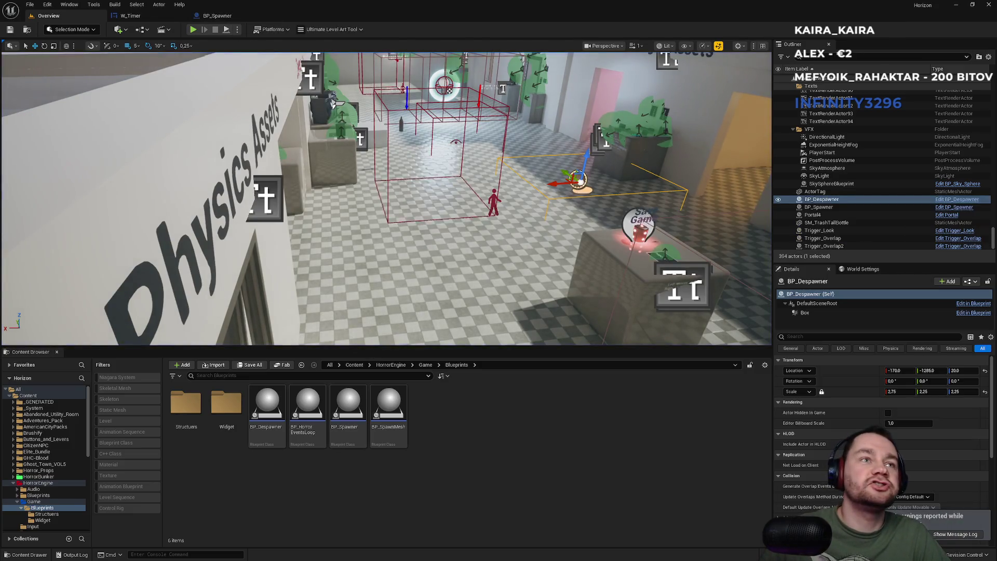
click(217, 15)
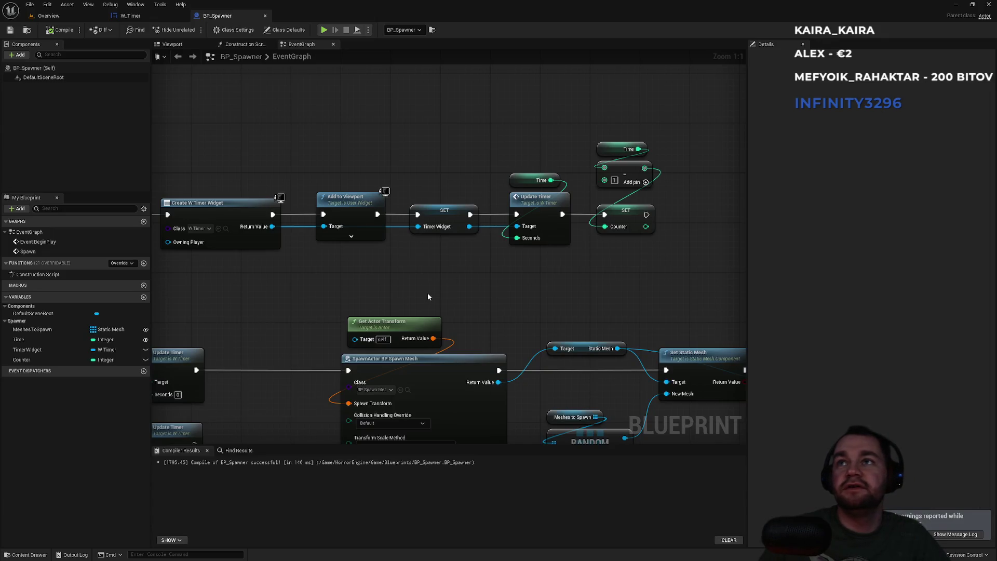
Pan through BP_Spawner's BeginPlay, timer and spawn nodes and inspect the Counter variable's properties
drag(324, 299, 554, 211)
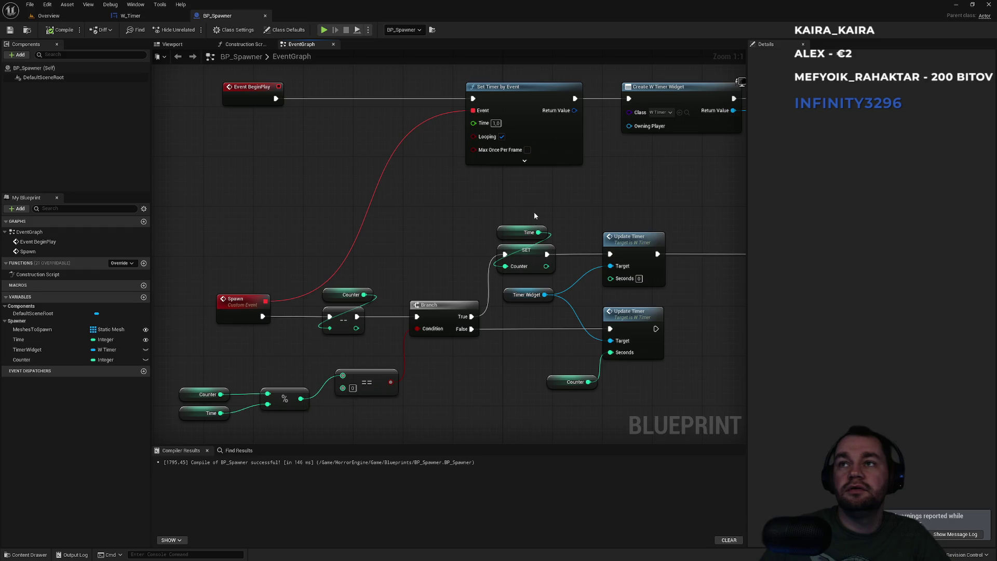
drag(524, 278, 523, 275)
click(512, 195)
mouse_move(587, 189)
mouse_down()
mouse_move(321, 284)
mouse_move(162, 281)
mouse_up()
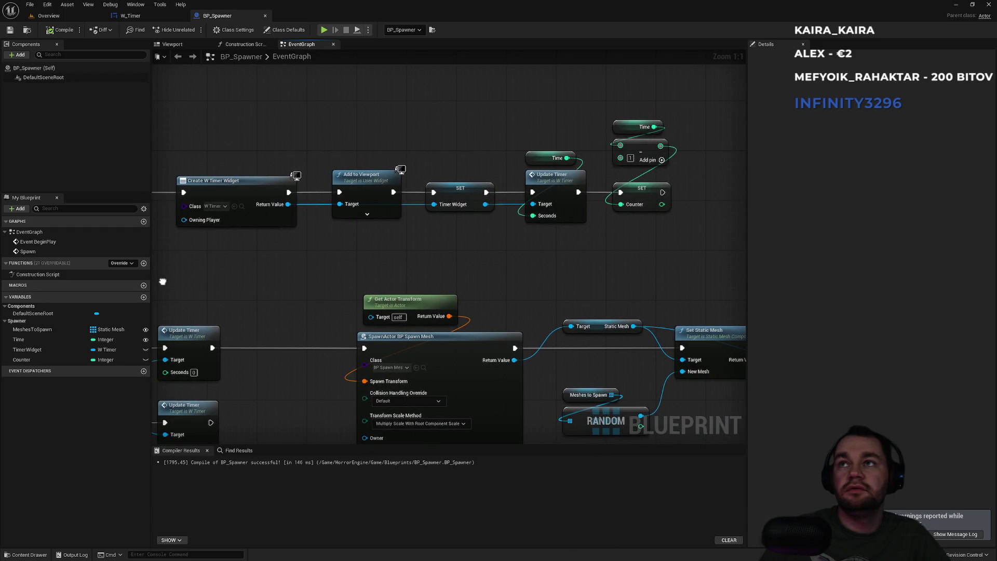
mouse_move(162, 281)
mouse_down()
mouse_move(182, 270)
mouse_move(496, 235)
mouse_up()
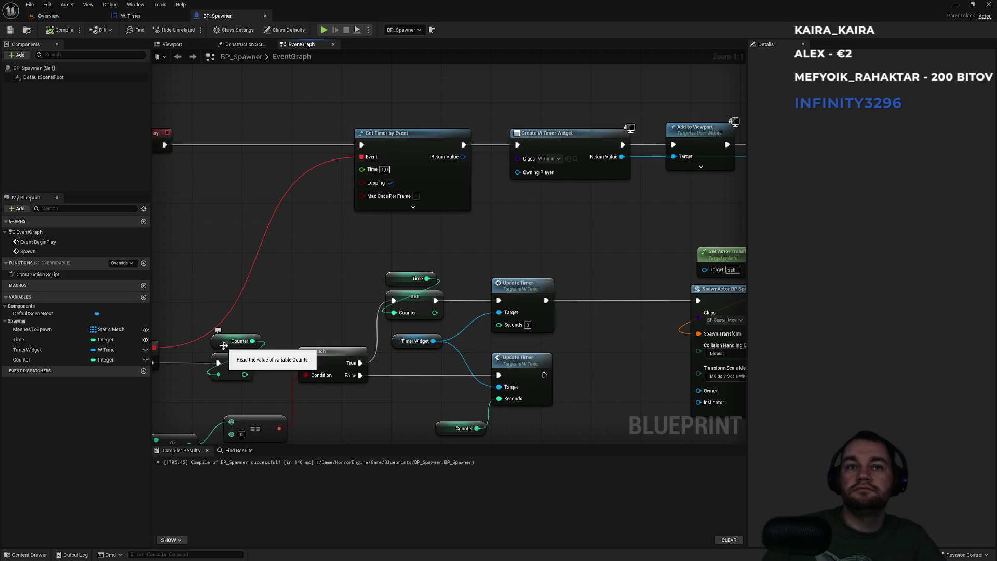
click(224, 345)
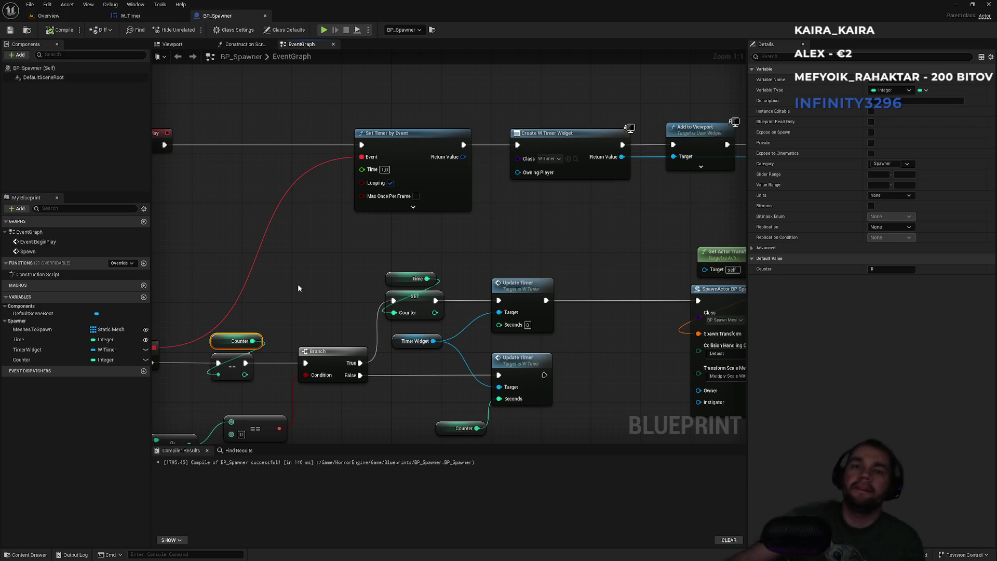
mouse_move(541, 236)
mouse_down()
mouse_move(467, 238)
mouse_move(598, 238)
mouse_move(467, 233)
mouse_move(367, 258)
mouse_move(213, 273)
mouse_move(409, 249)
mouse_up()
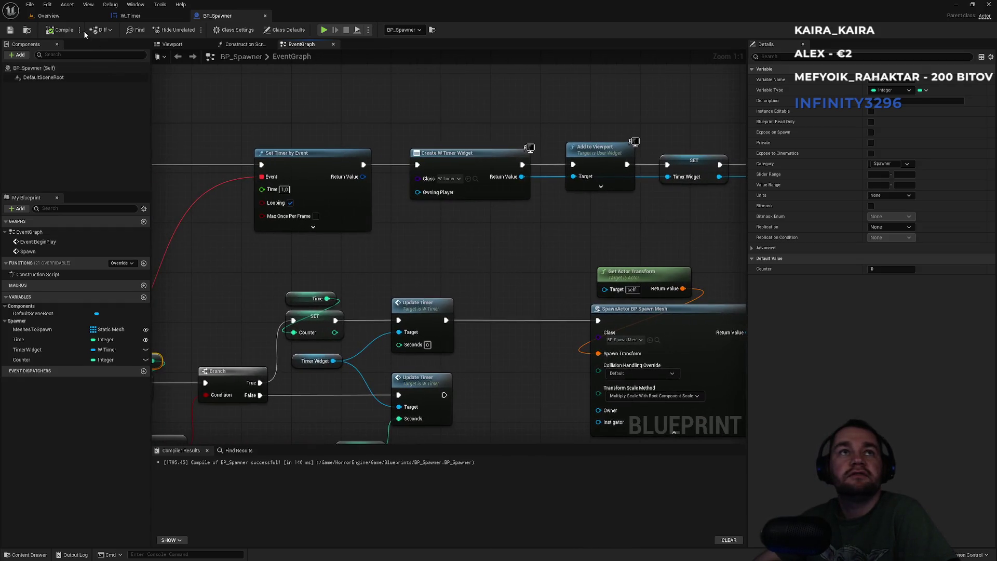
click(79, 14)
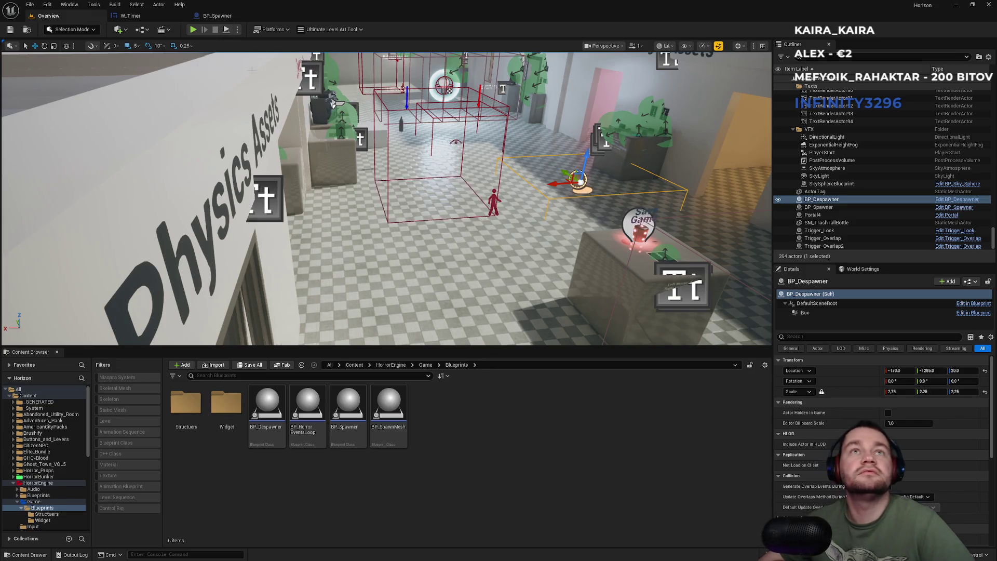
Briefly simulate the level to see the countdown at 00:03, then return to BP_Spawner's graph
click(237, 30)
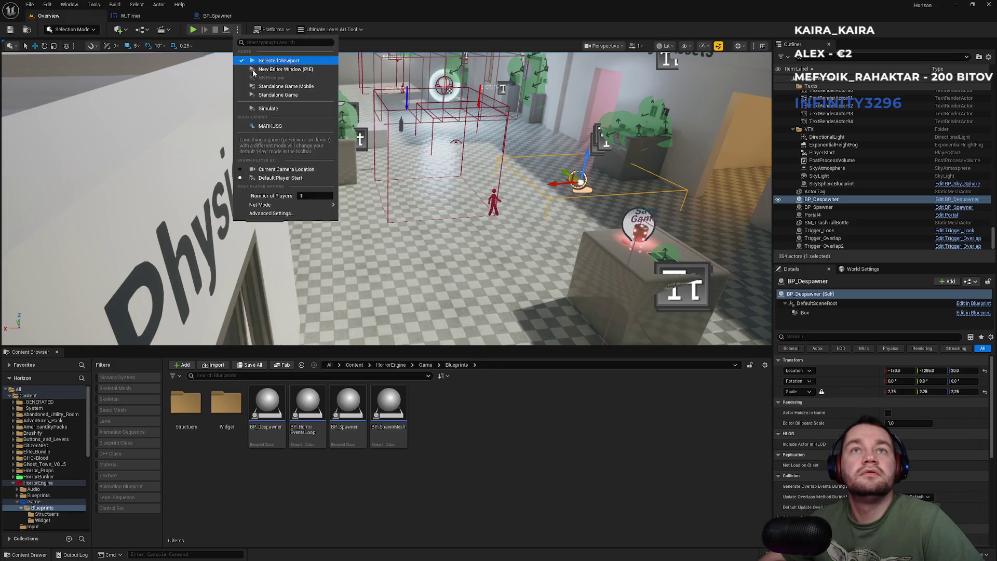
click(277, 110)
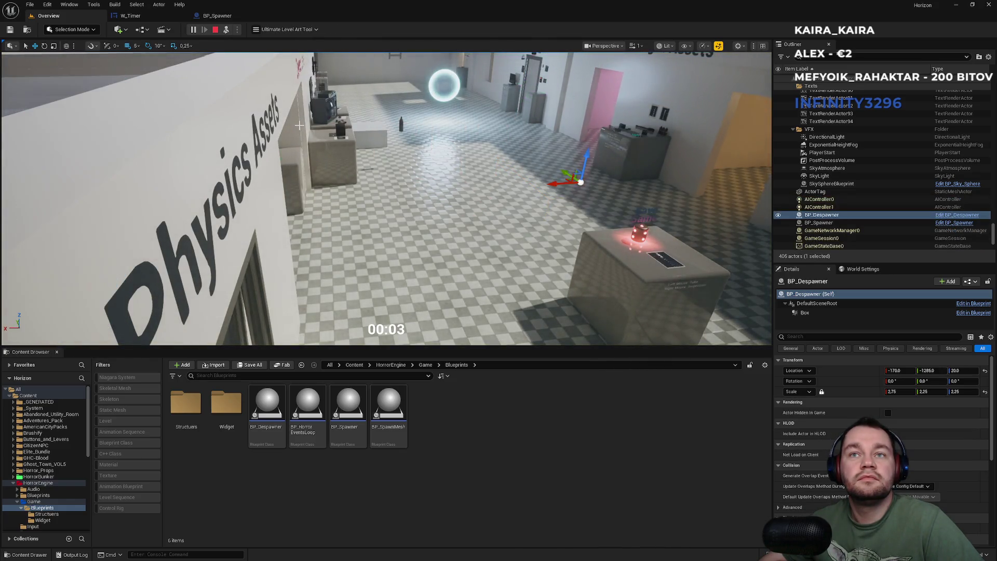
key(Escape)
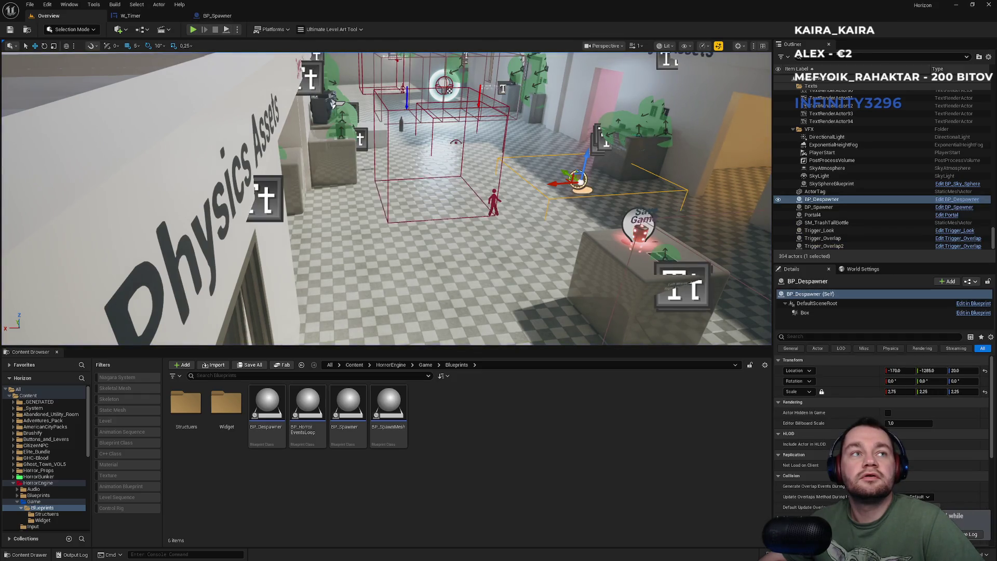
click(217, 15)
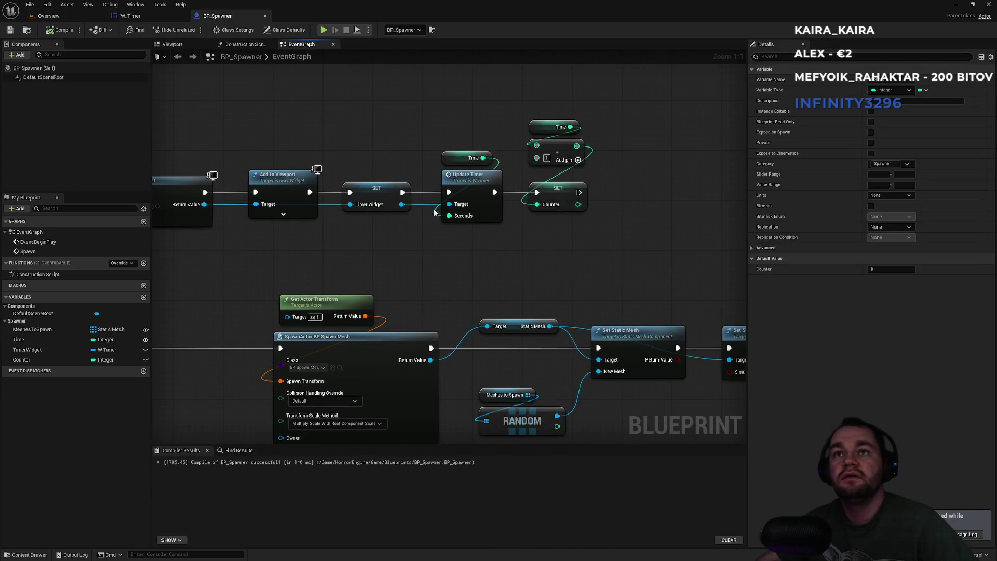
Delete the Time getter and move Update Timer and the Timer Widget getter beside SET Counter
alt+click(449, 216)
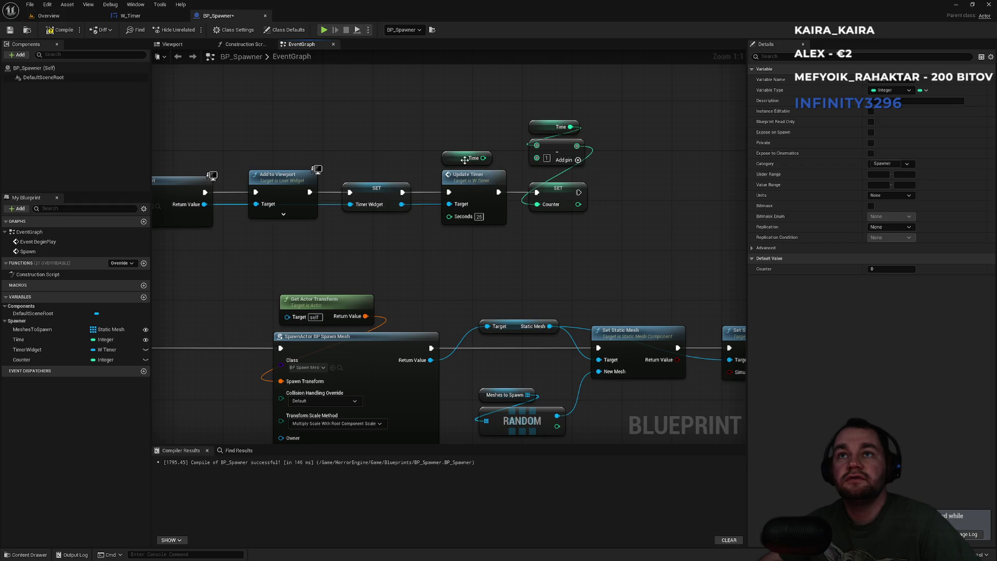
key(Delete)
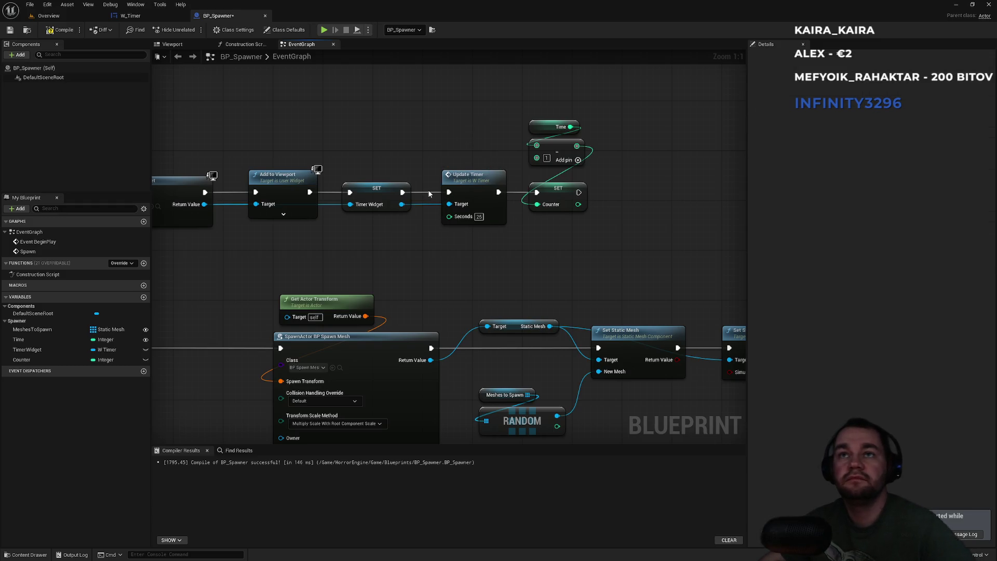
alt+click(427, 193)
drag(466, 182, 633, 187)
alt+click(467, 207)
mouse_move(27, 349)
mouse_down()
mouse_move(633, 222)
mouse_move(618, 211)
mouse_up()
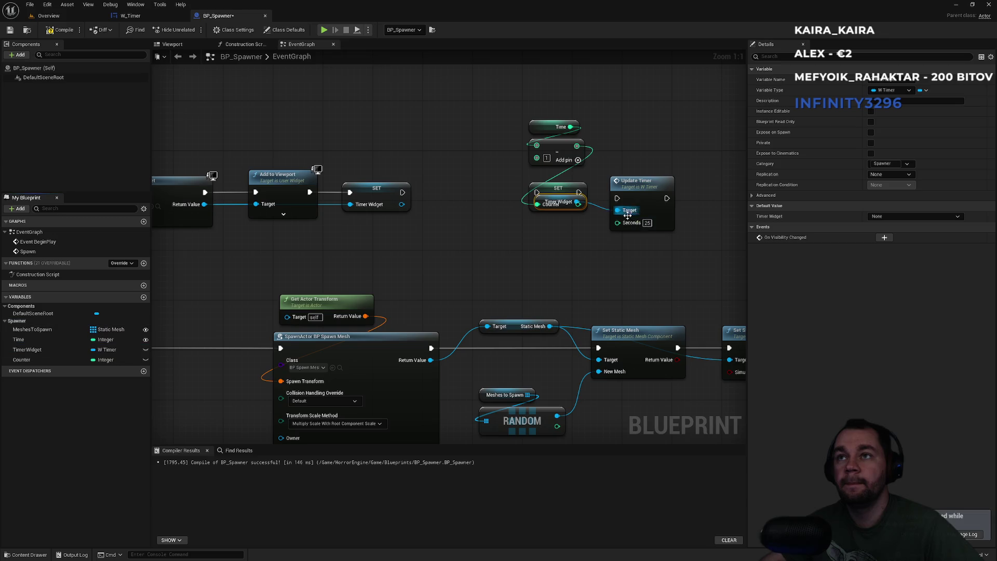
drag(620, 164, 633, 164)
click(652, 131)
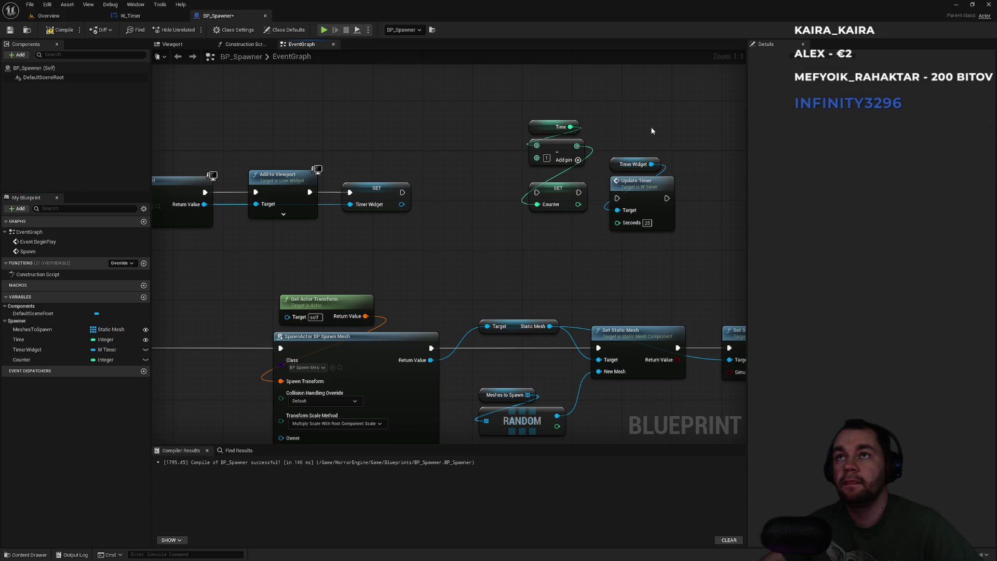
Feed Counter into Update Timer's Seconds and chain Update Timer to run right after SET Counter
click(31, 358)
drag(618, 229, 618, 228)
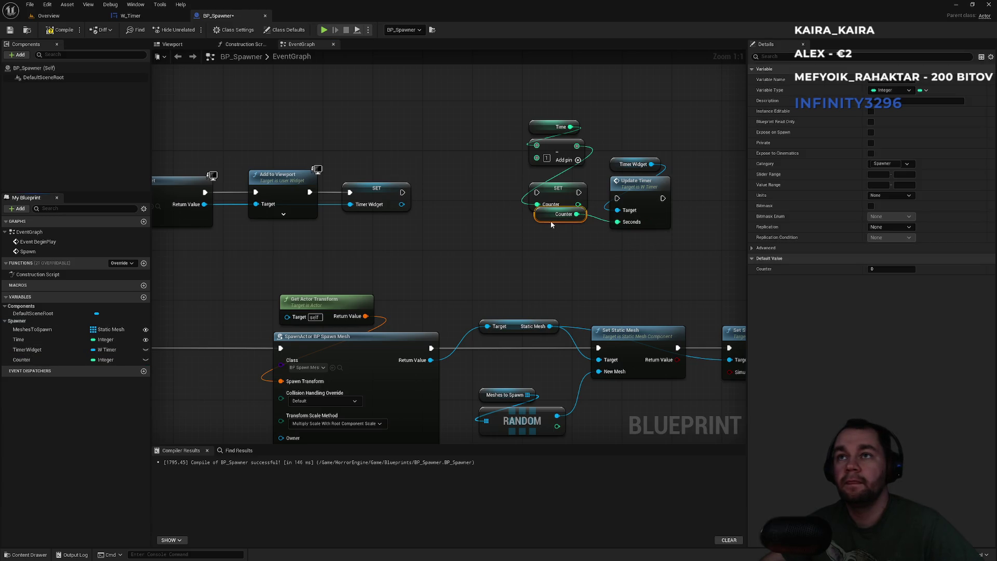
click(583, 195)
drag(579, 192, 618, 202)
drag(648, 147, 643, 180)
drag(697, 117, 527, 252)
drag(554, 192, 467, 192)
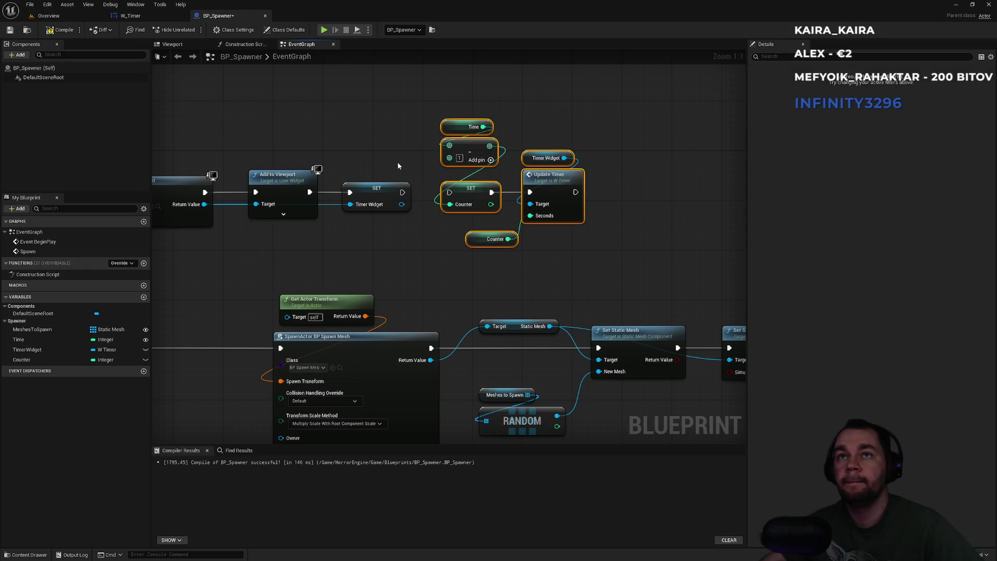
drag(402, 192, 450, 192)
drag(475, 245, 464, 245)
click(531, 104)
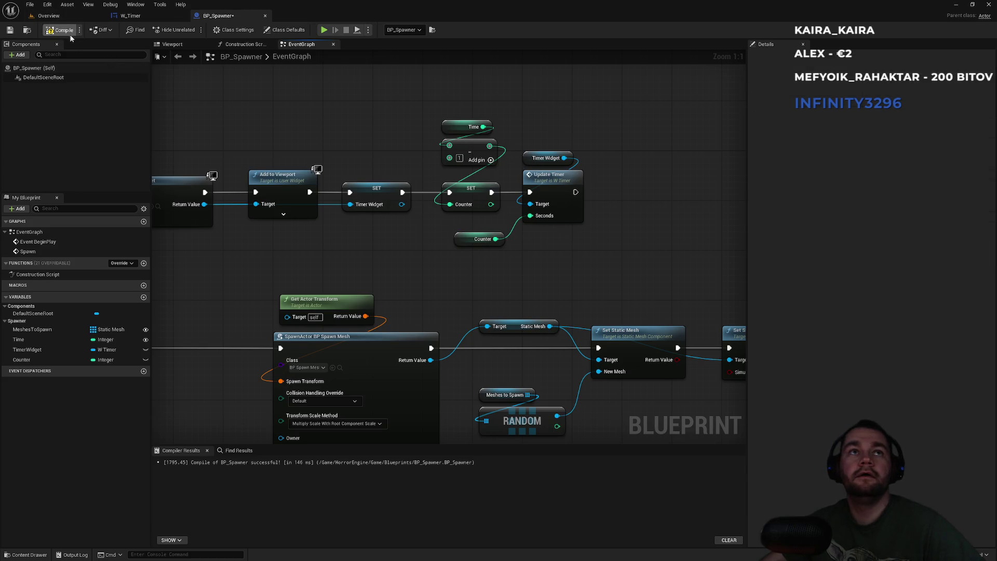
click(79, 16)
click(237, 30)
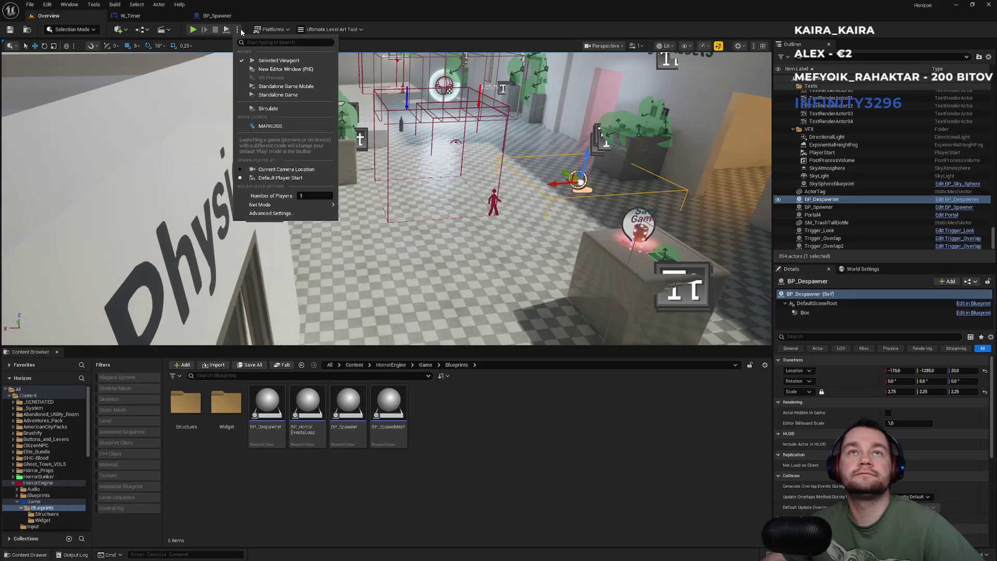
Simulate the level full-screen, watching the countdown run 00:04 to 00:00 as meshes spawn, then stop
click(272, 109)
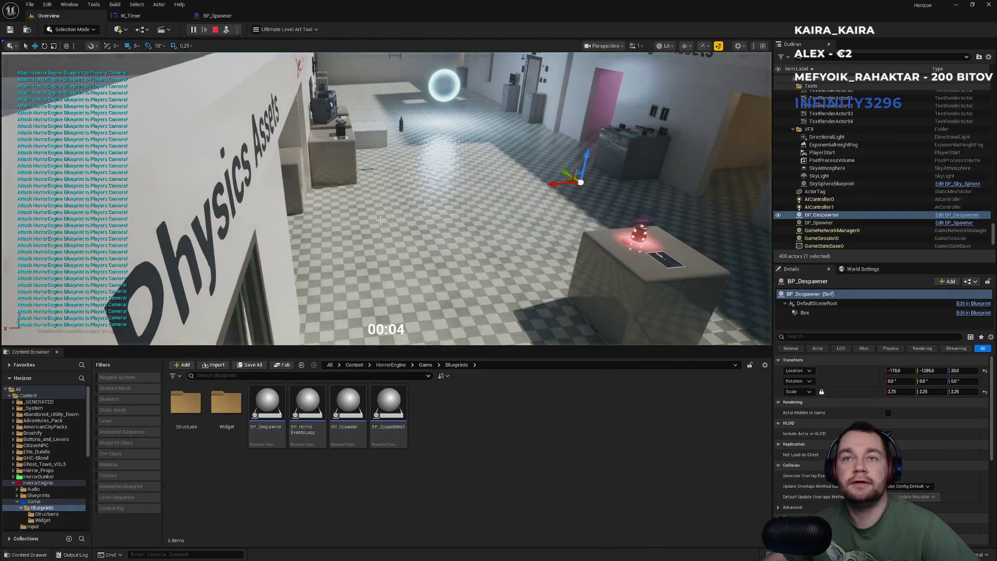
mouse_move(410, 229)
mouse_down()
mouse_move(321, 229)
mouse_move(322, 208)
mouse_up()
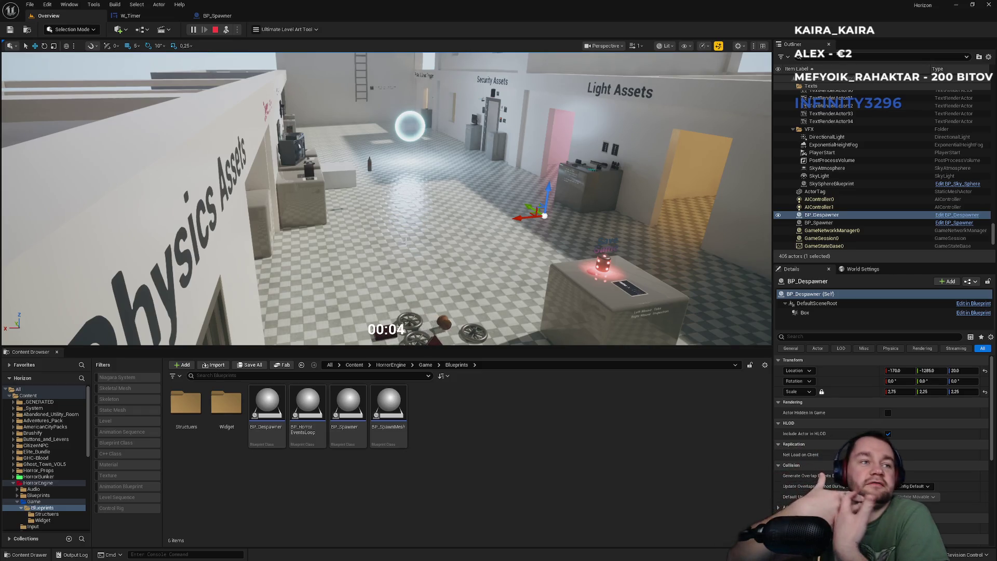
key(F11)
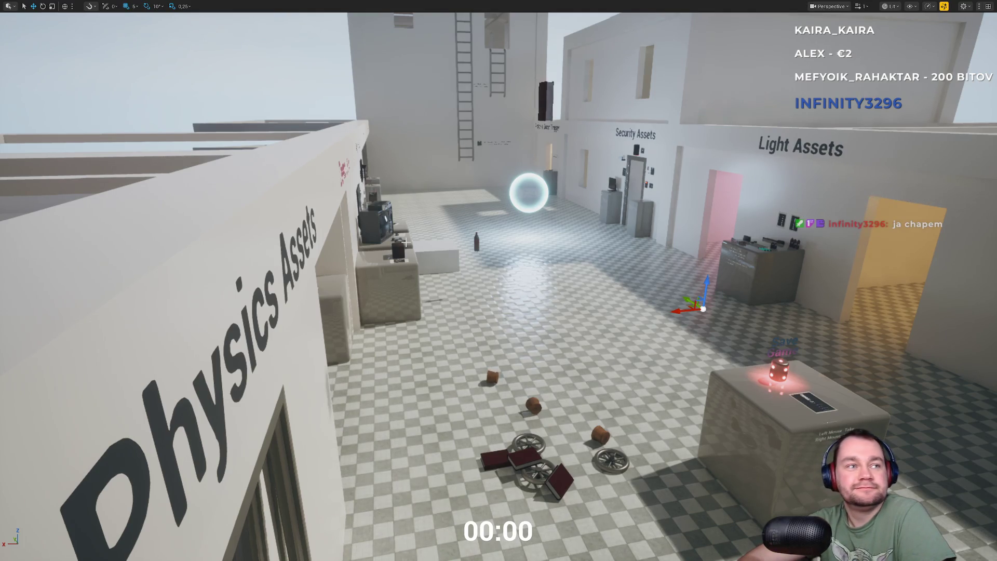
key(Escape)
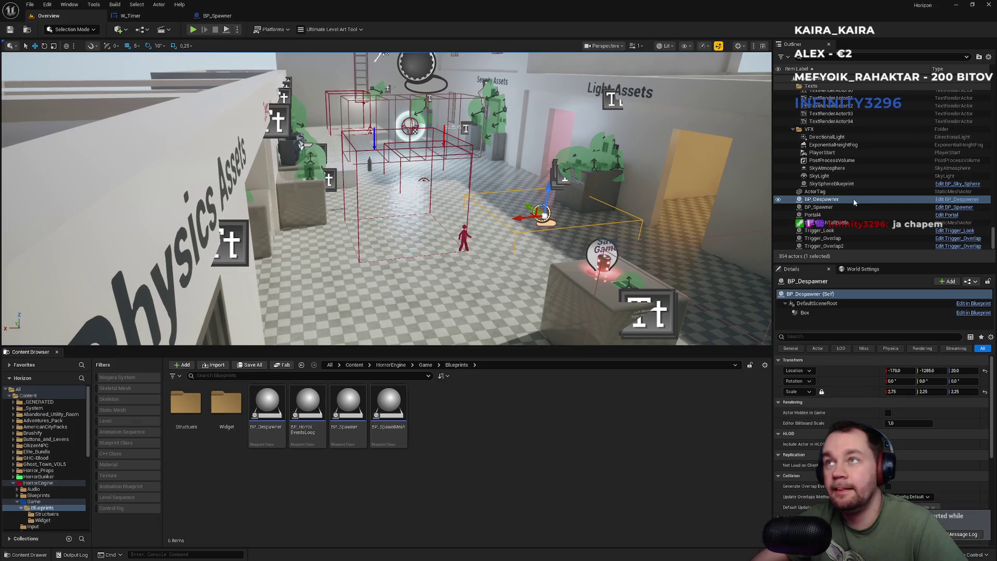
Move the BP_Despawner trigger box out onto the open floor near the spawner
click(818, 206)
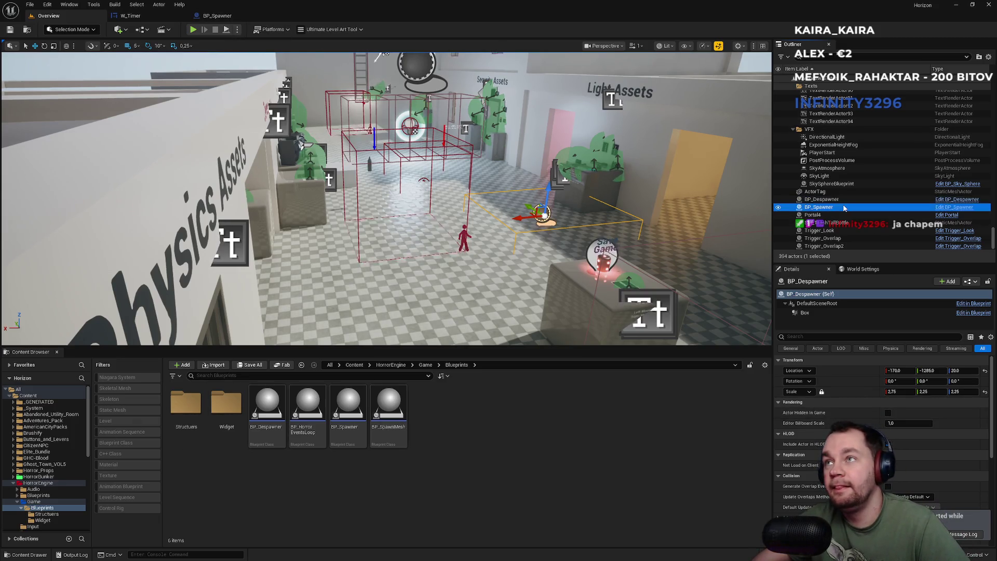
click(535, 211)
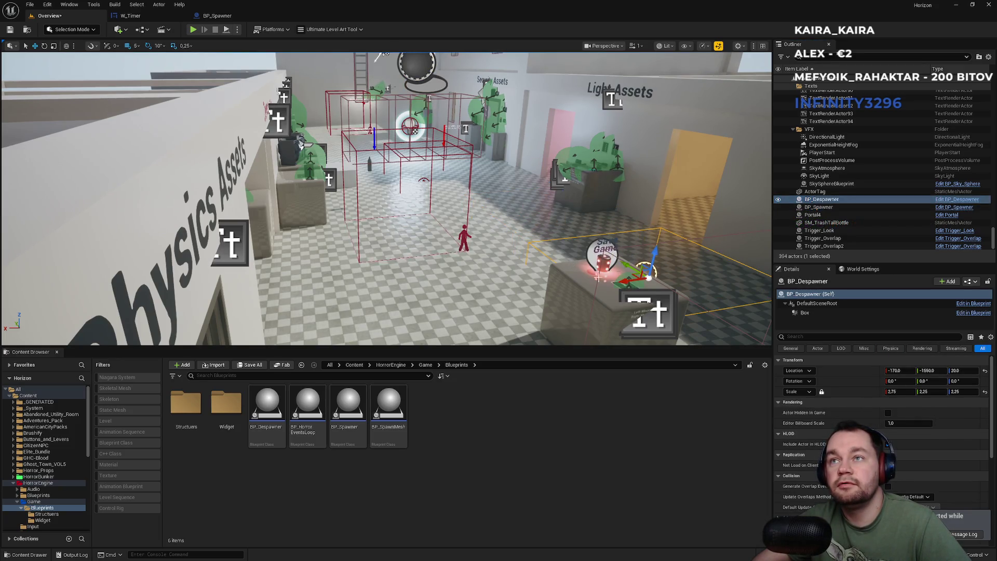
drag(558, 252, 398, 320)
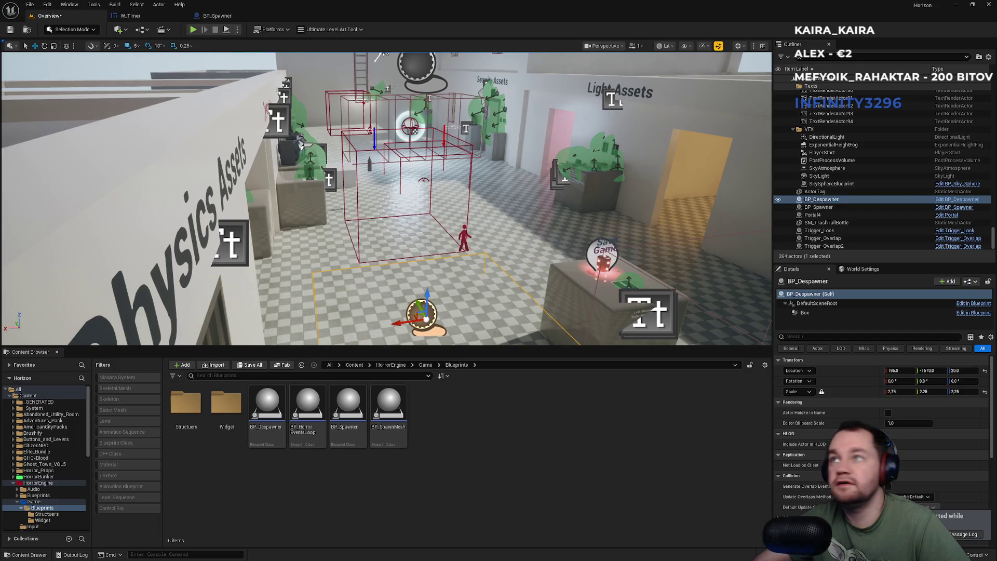
click(818, 206)
Play-test the level full-screen, seeing the countdown restart at 00:11, then save the level
key(alt+p)
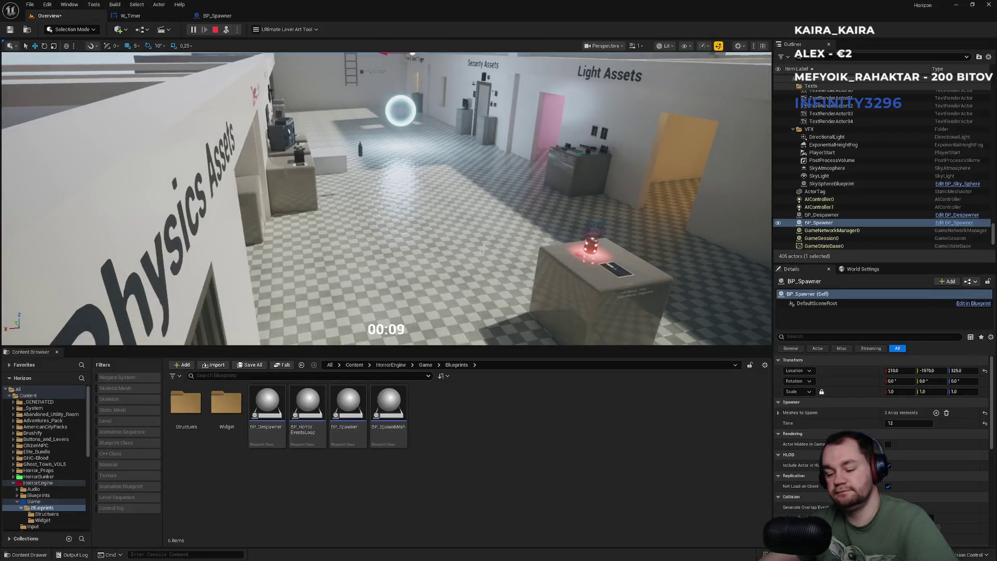
key(F11)
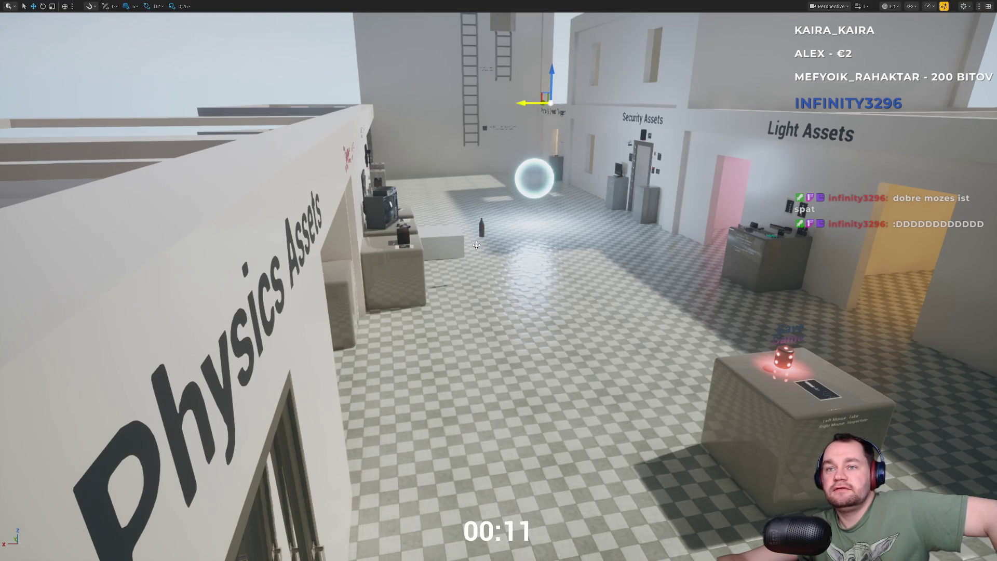
key(F11)
key(Escape)
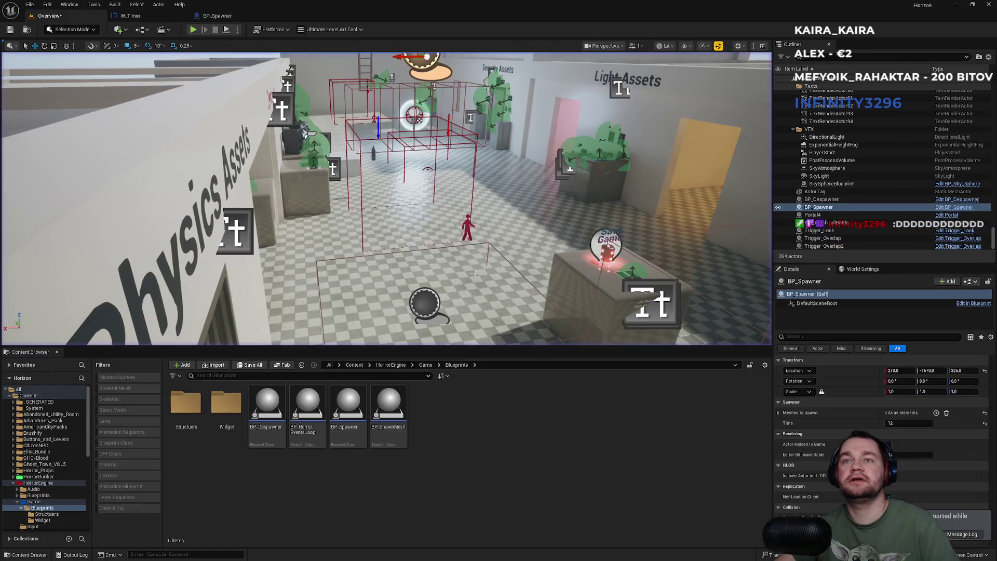
key(ctrl+s)
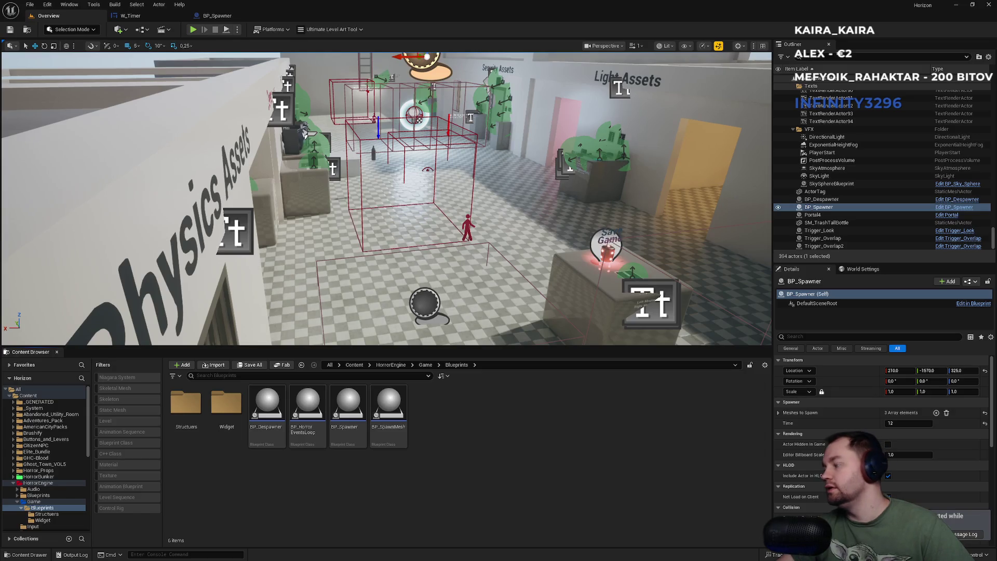
key(super)
Open a PowerShell terminal in the Horizon project folder
click(430, 558)
right_click(499, 452)
click(540, 431)
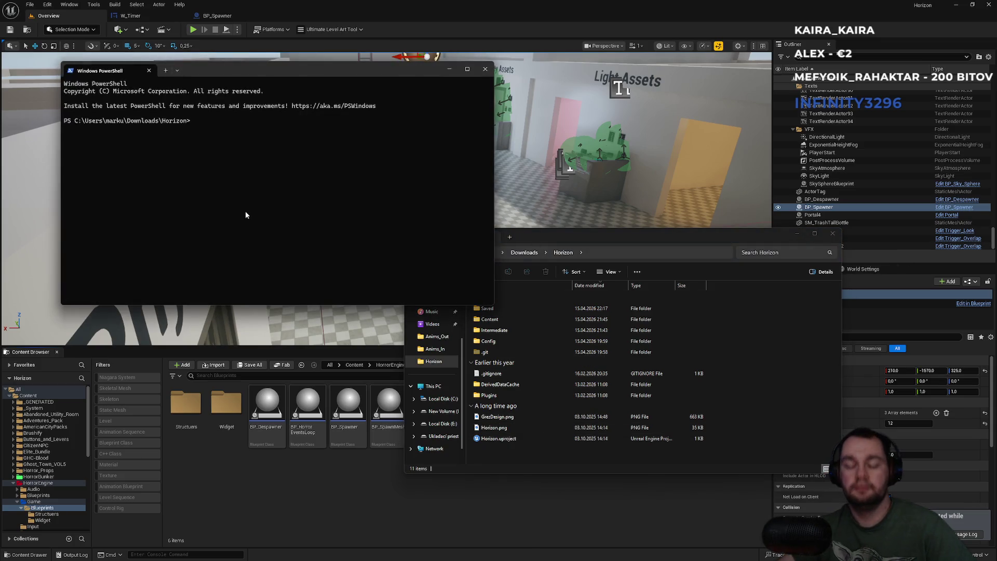
Stage all changes with git add, confirming BP_Spawner and W_Timer in git status
text(statu)
key(Return)
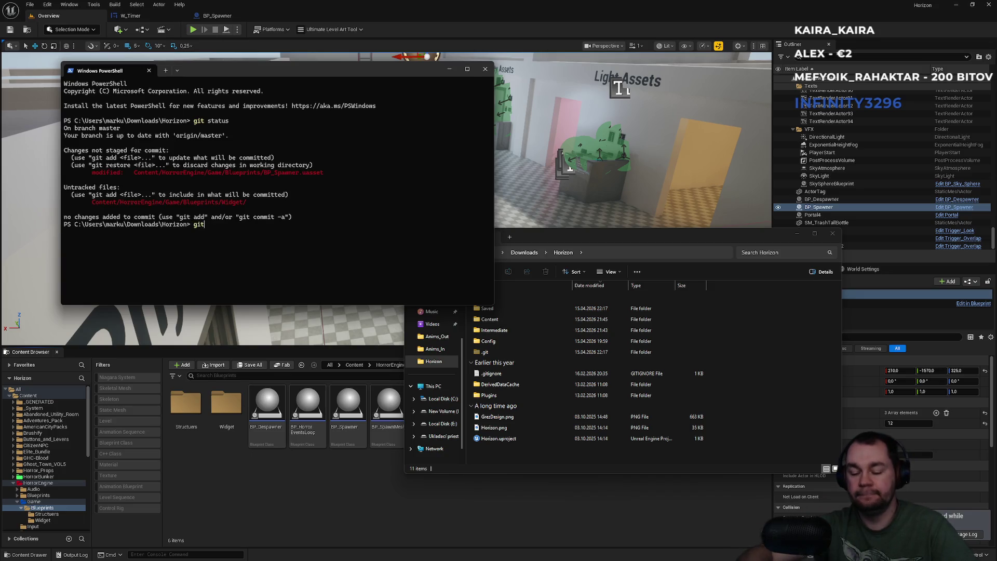
text(git status)
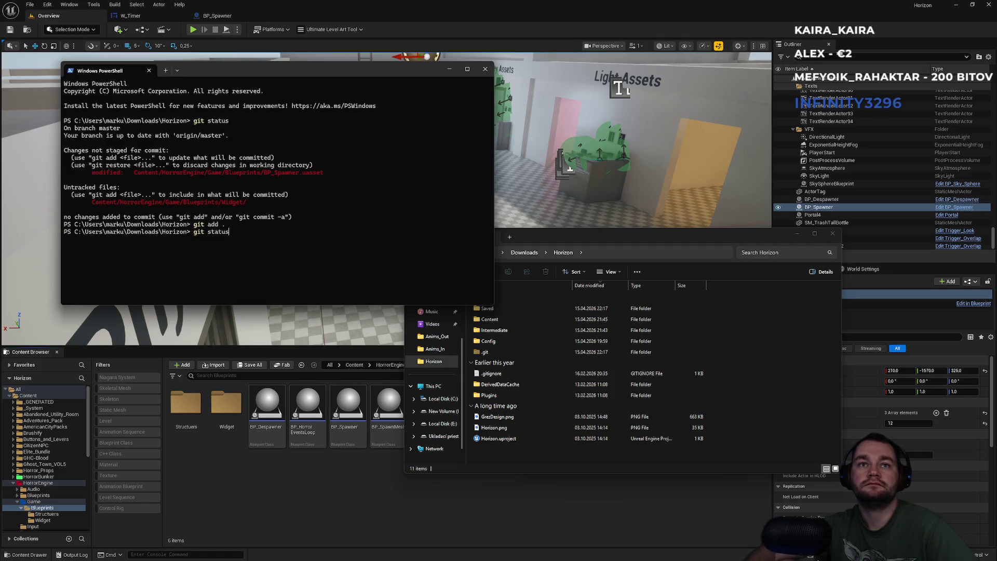
key(Return)
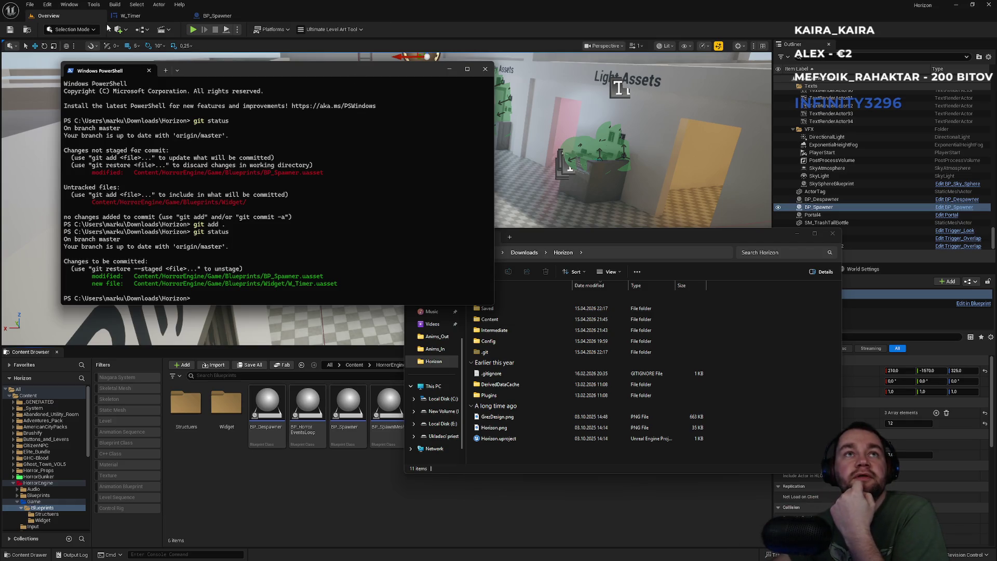
click(130, 16)
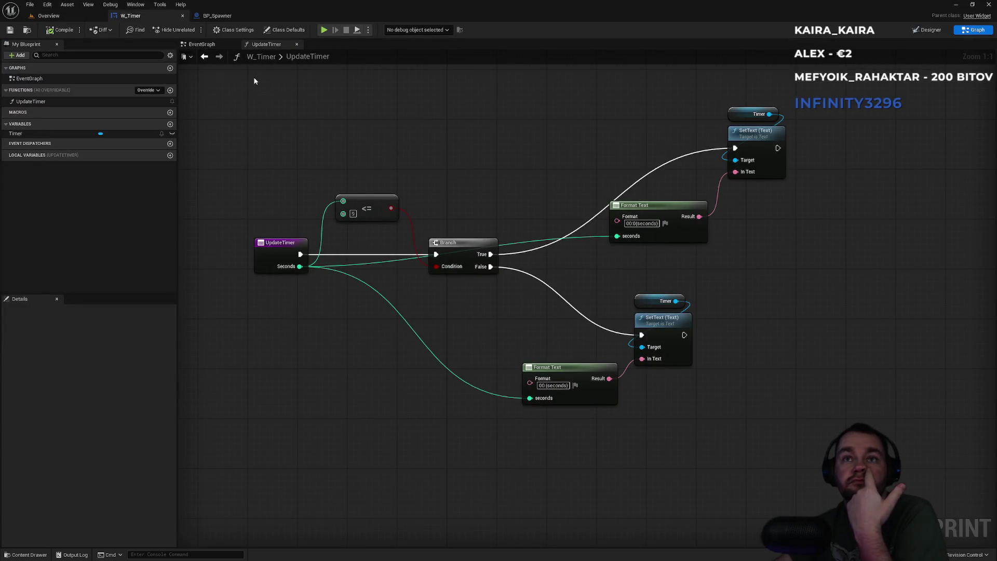
Look over W_Timer's EventGraph and UpdateTimer graphs, then select the 00:30 Timer text in Designer
click(211, 45)
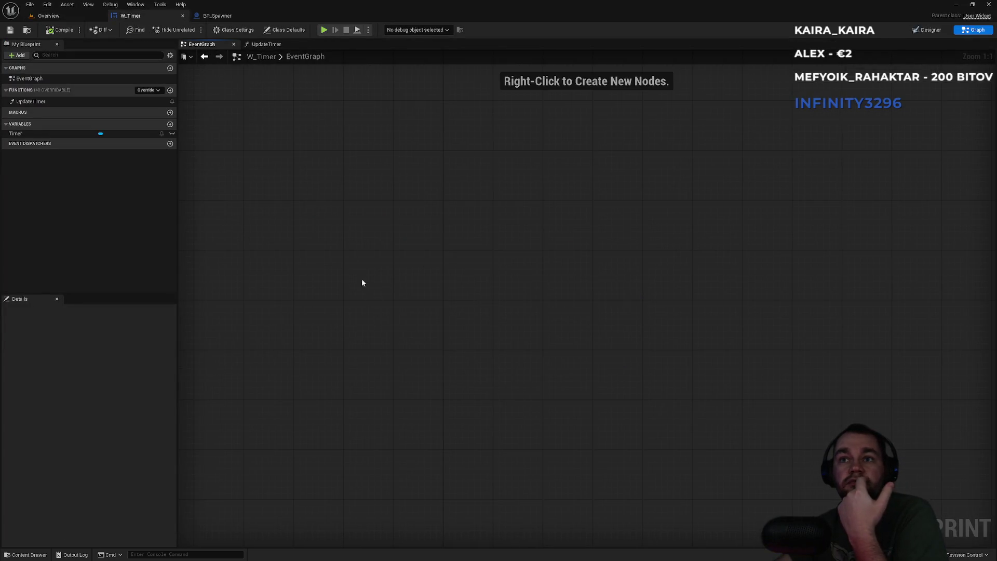
click(266, 46)
click(205, 45)
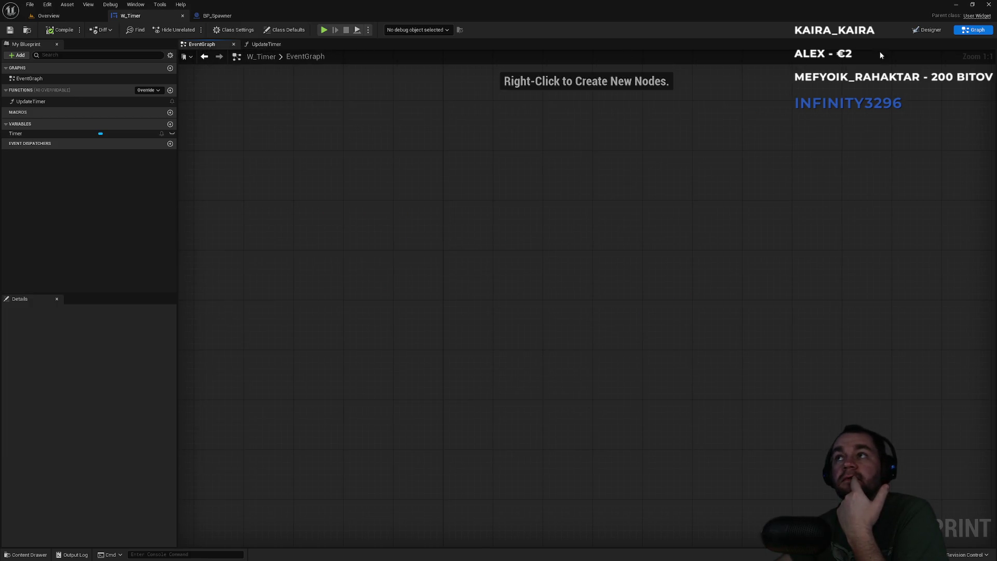
click(920, 32)
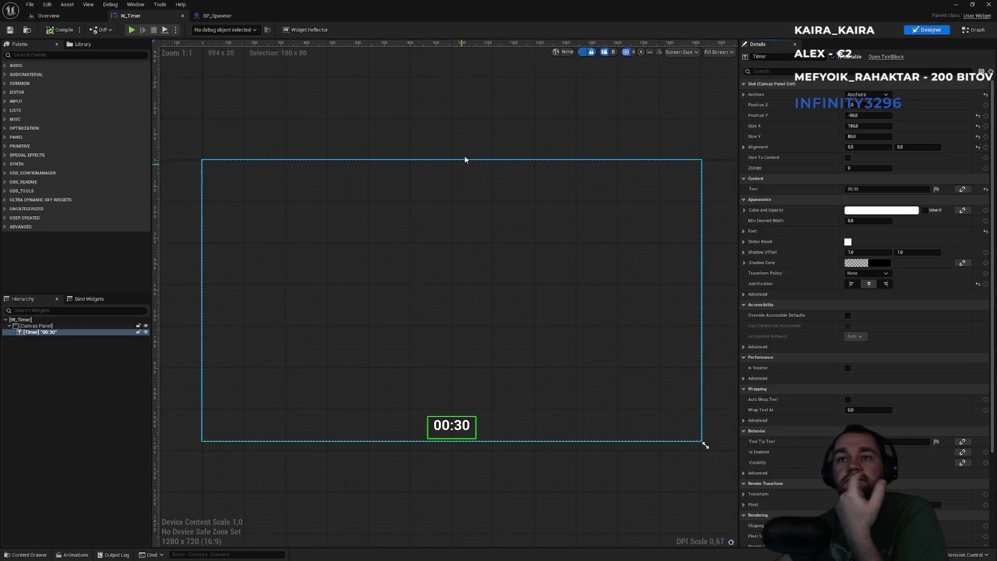
click(465, 159)
click(445, 429)
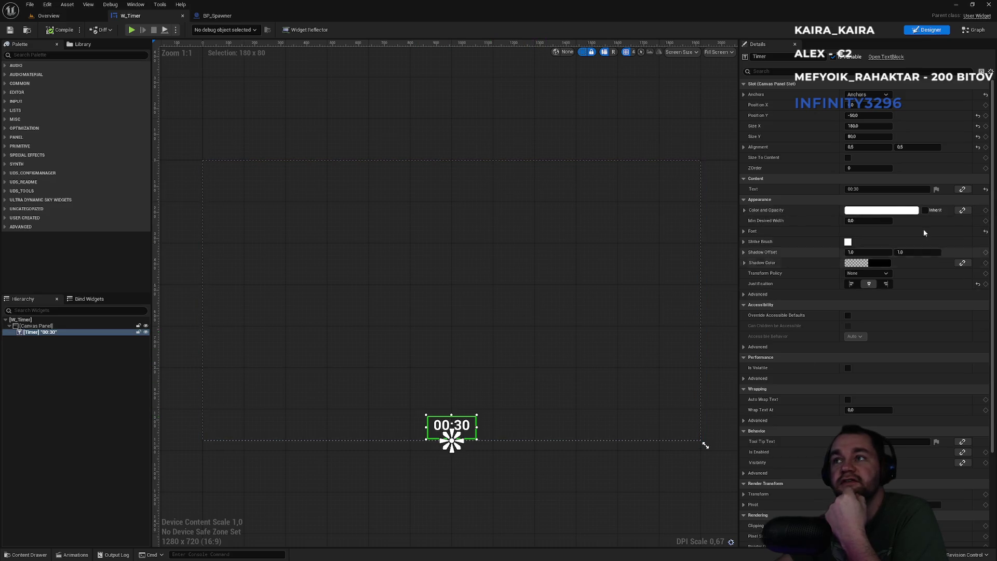
click(66, 16)
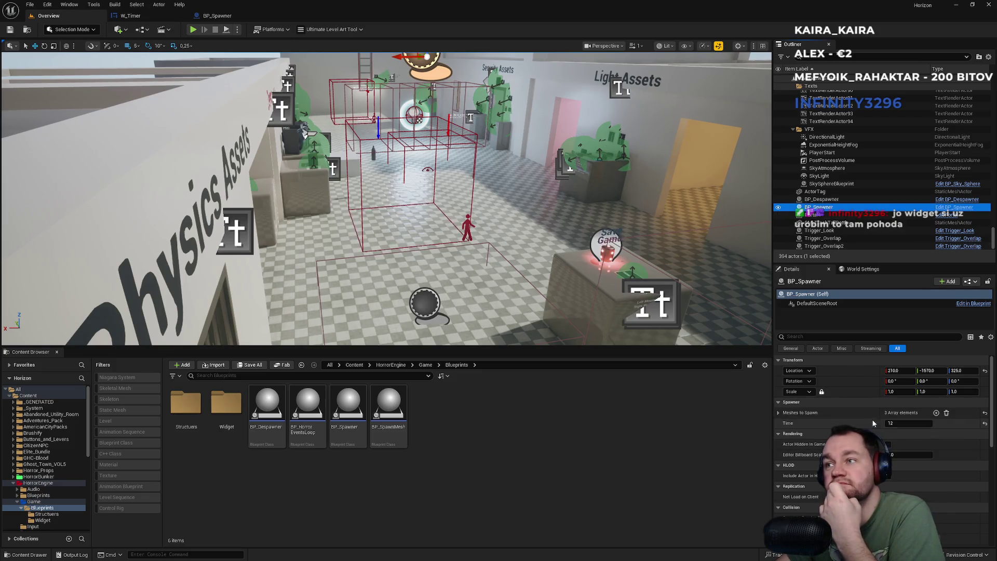
Confirm BP_Spawner's Time stays at 12, then bring the PowerShell terminal back to front
click(778, 413)
click(779, 412)
click(915, 423)
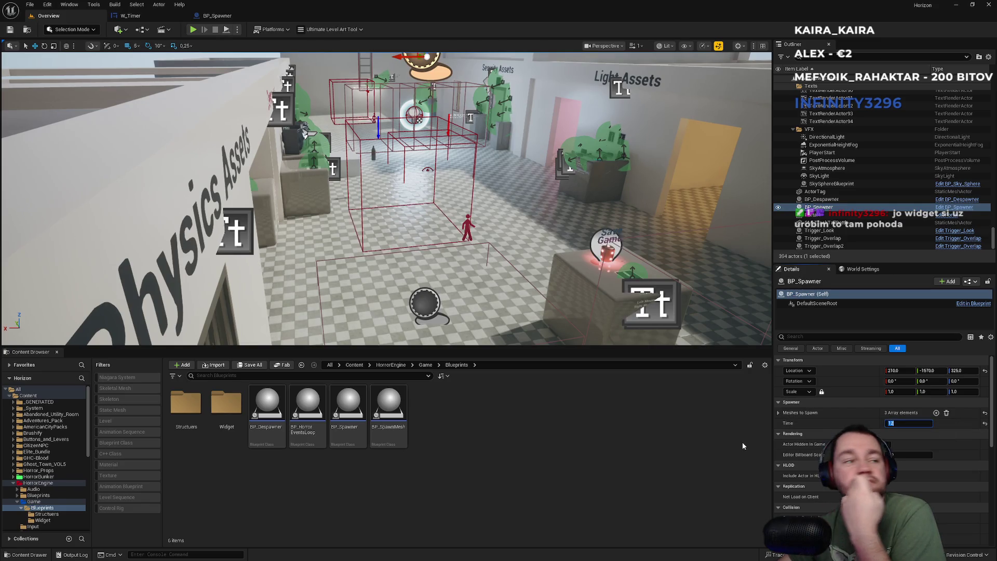
key(Return)
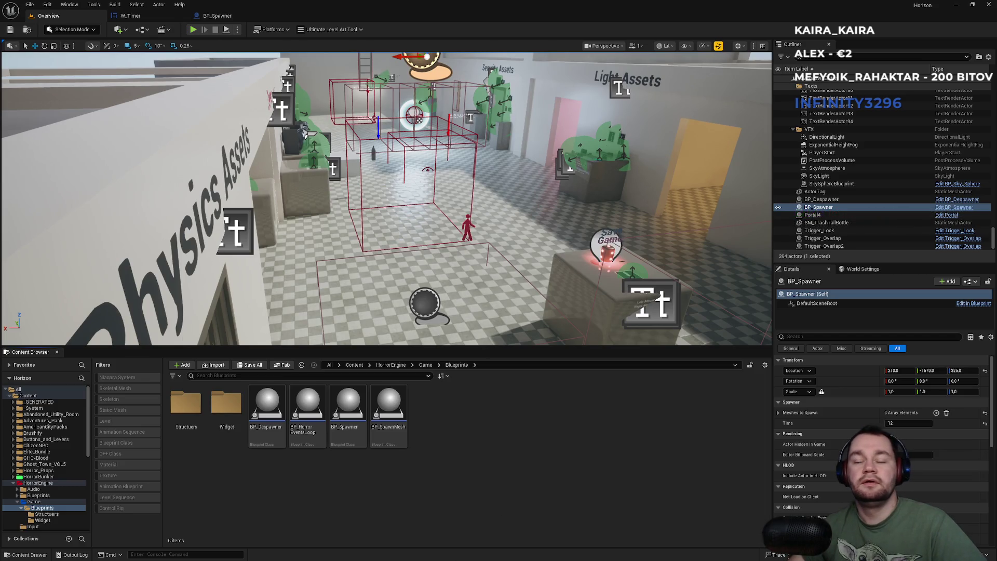
key(super)
click(550, 551)
text(git commit -m "ti)
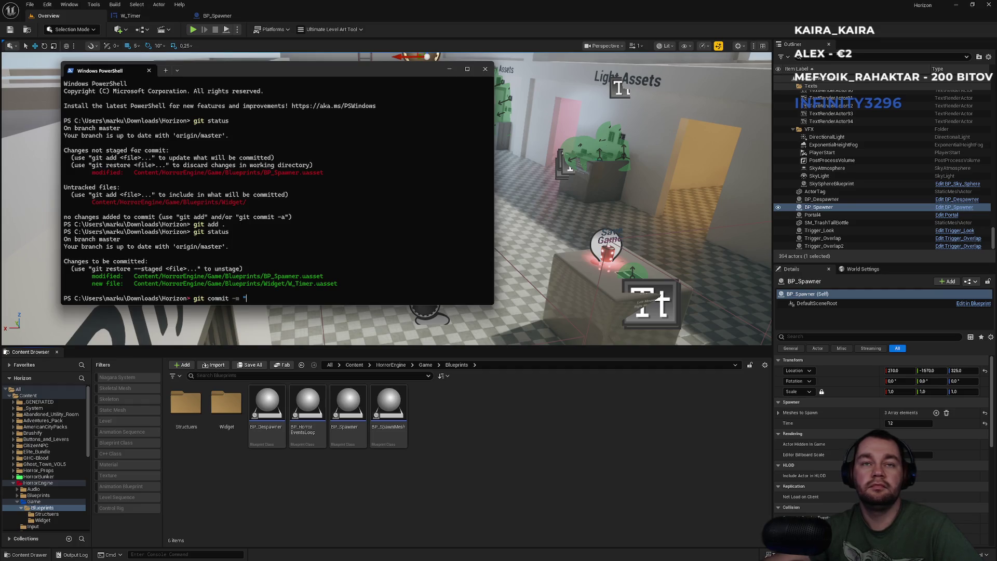
Commit the staged assets with the message 'timer widget'
key(BackSpace)
key(BackSpace)
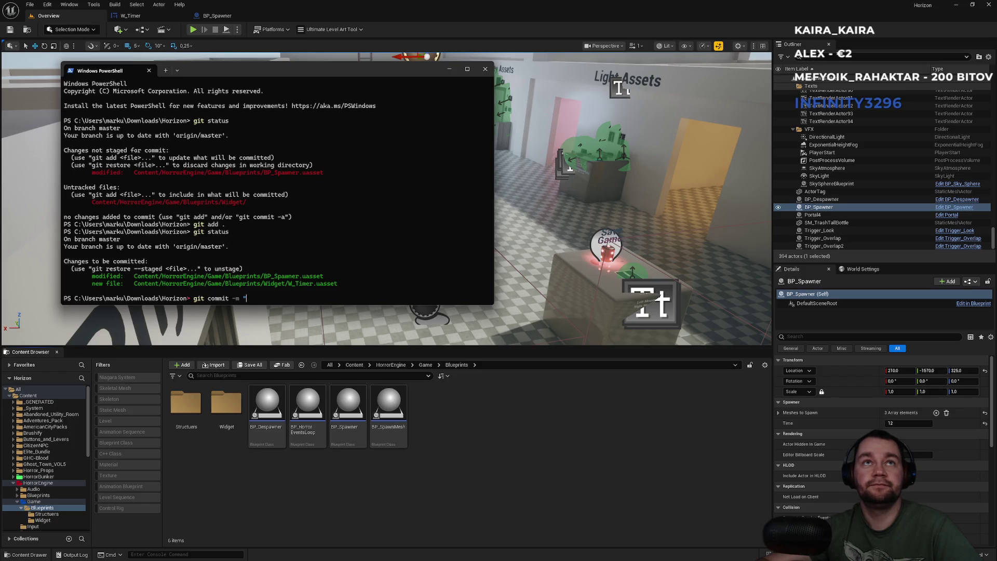
text(timer widget")
key(Return)
Push the commit to the GitHub master branch with git push and close PowerShell
text(git push)
key(Return)
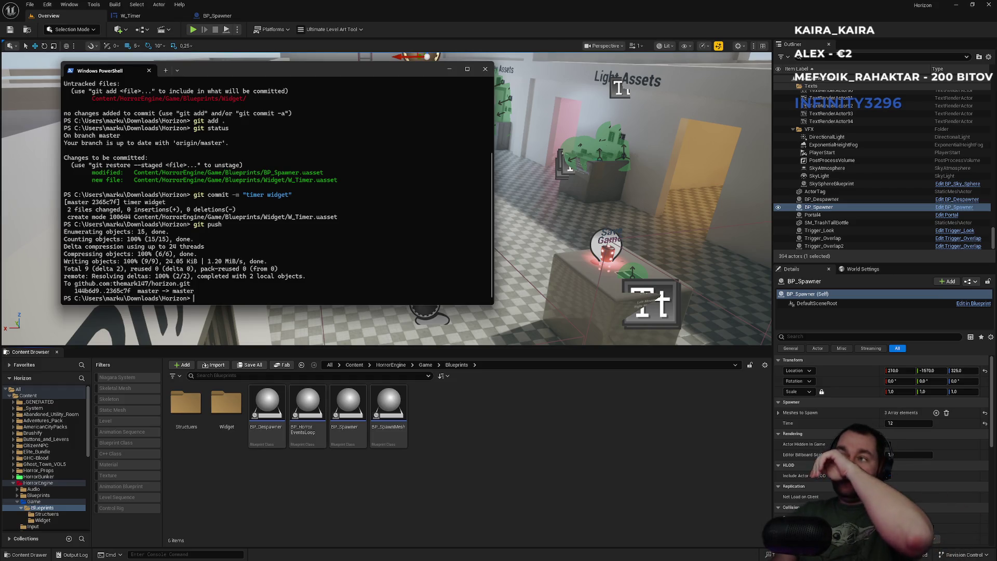
click(485, 69)
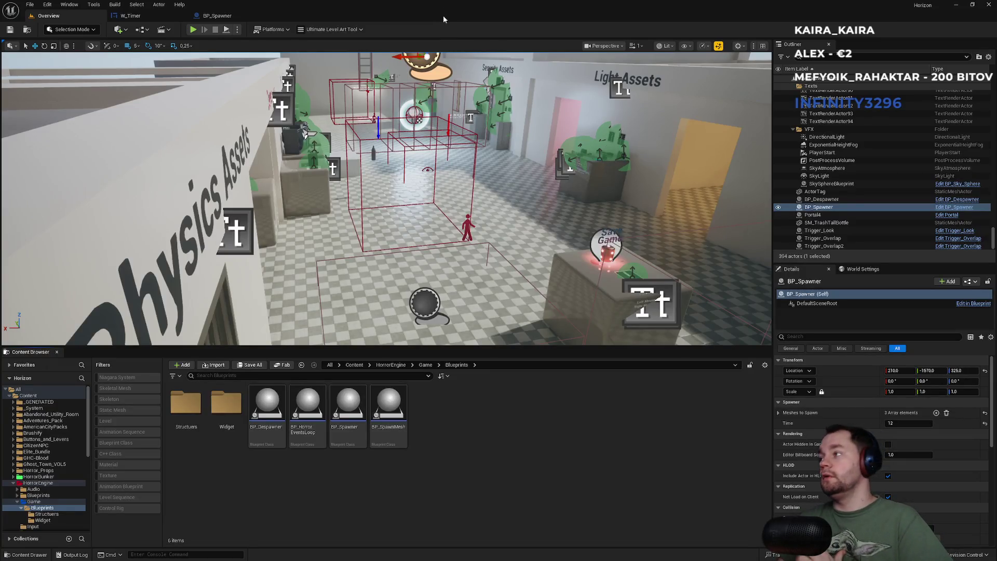